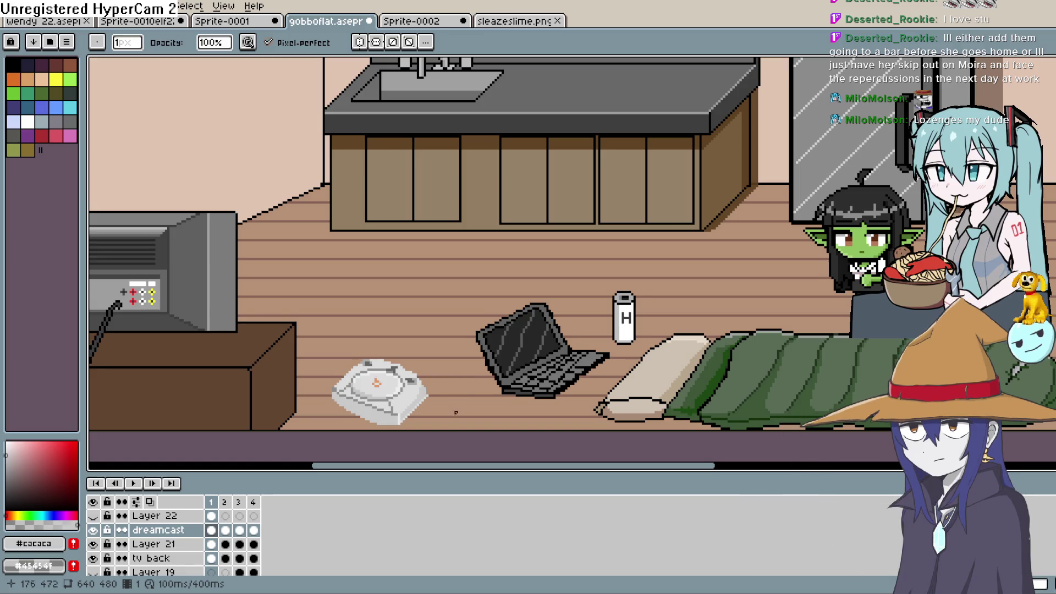
# - Frame the console on the floor and pick black as the drawing colour
pyautogui.moveTo(458, 387)
pyautogui.mouseDown()
pyautogui.moveTo(558, 273)
pyautogui.moveTo(547, 342)
pyautogui.moveTo(536, 328)
pyautogui.mouseUp()
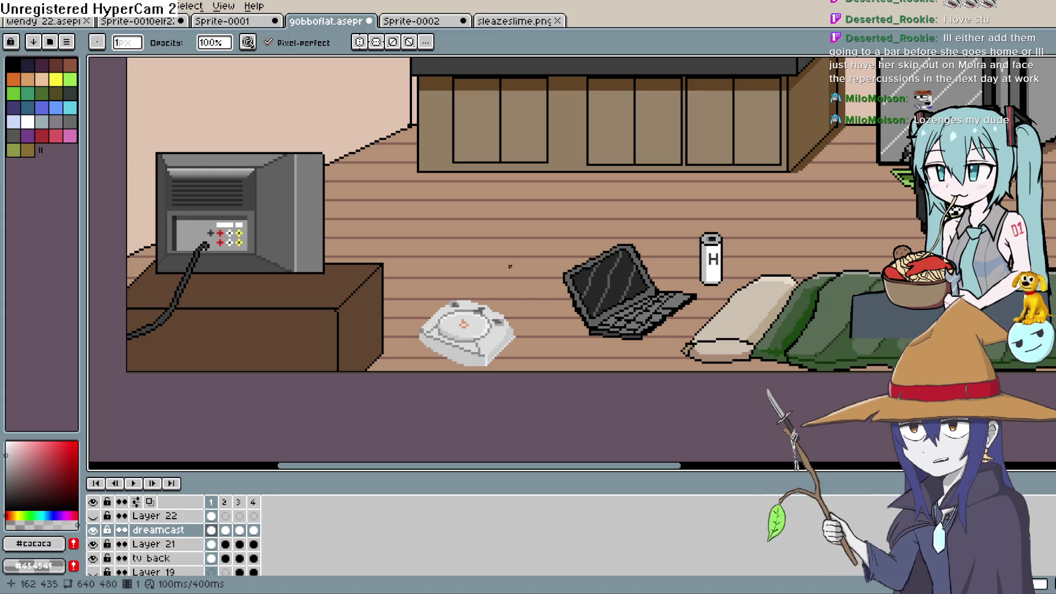
pyautogui.scroll(1, 509, 354)
pyautogui.scroll(4, 512, 352)
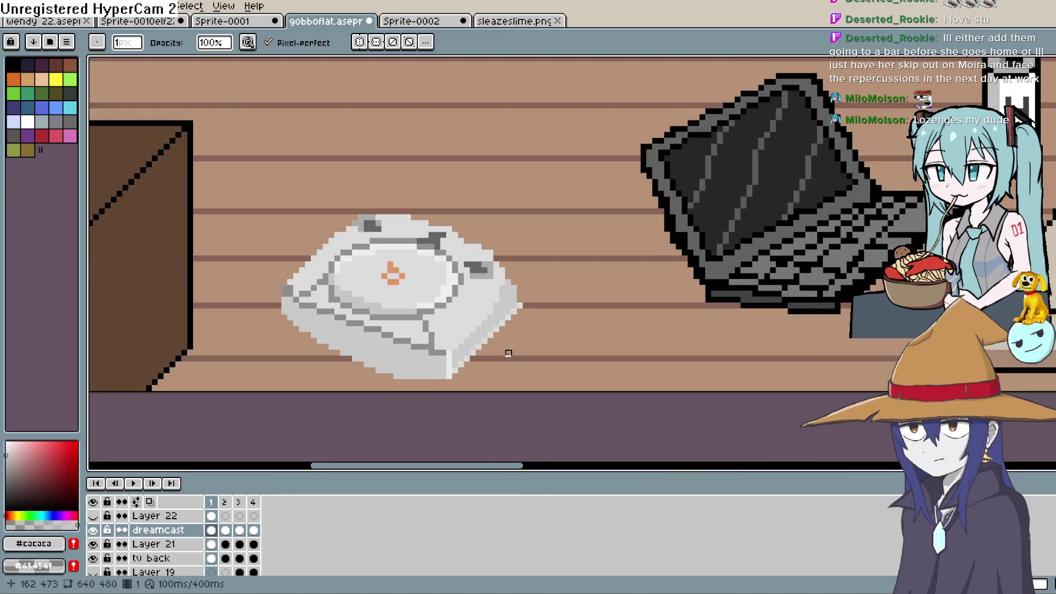
pyautogui.scroll(-3, 548, 336)
pyautogui.scroll(1, 632, 381)
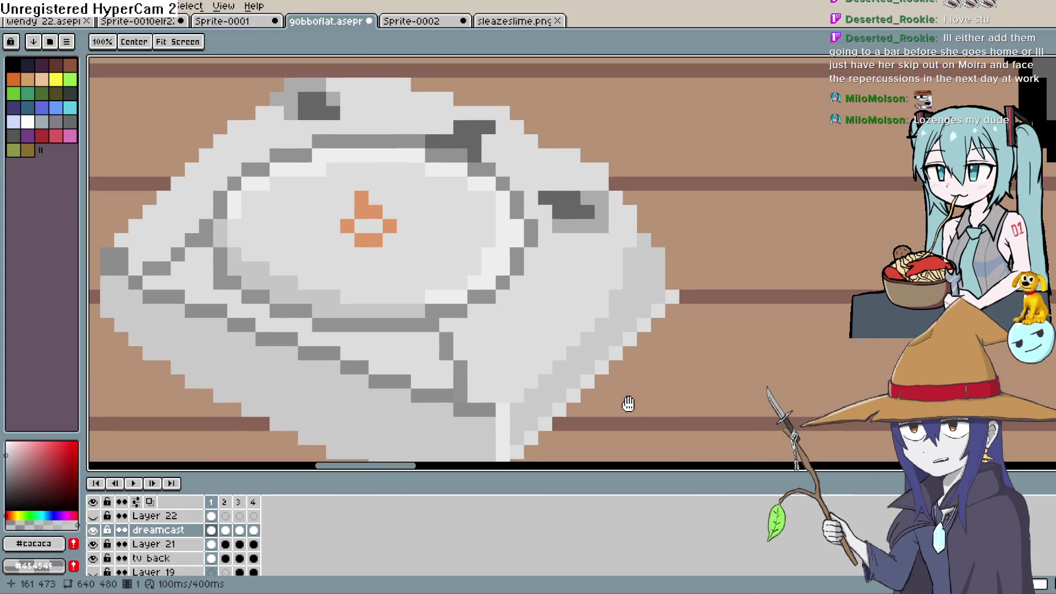
pyautogui.moveTo(632, 381)
pyautogui.mouseDown()
pyautogui.moveTo(650, 365)
pyautogui.moveTo(651, 378)
pyautogui.moveTo(669, 345)
pyautogui.mouseUp()
pyautogui.scroll(-3, 669, 345)
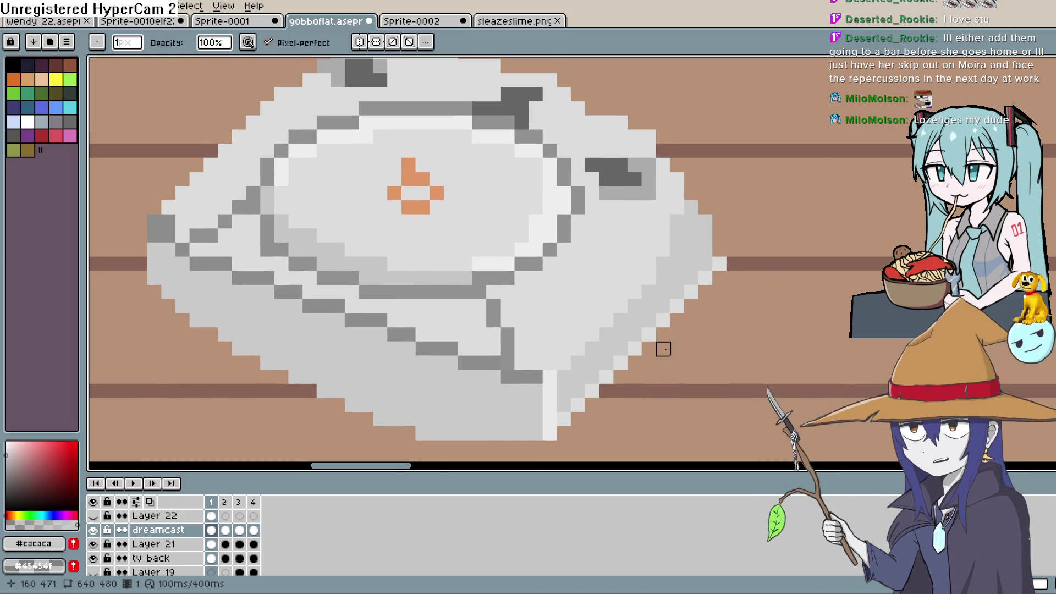
pyautogui.scroll(-1, 740, 199)
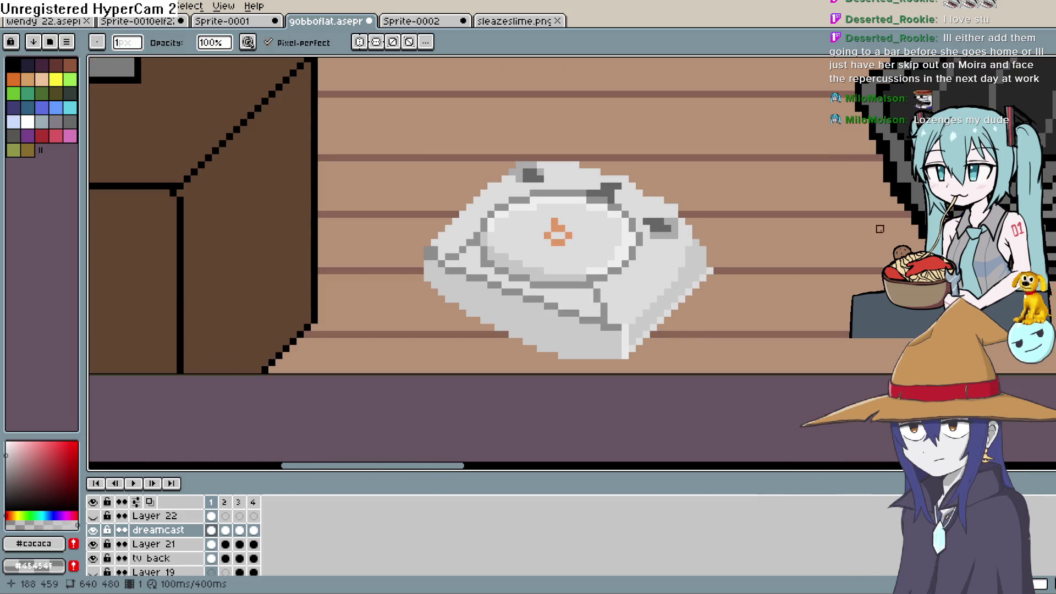
pyautogui.press('alt')
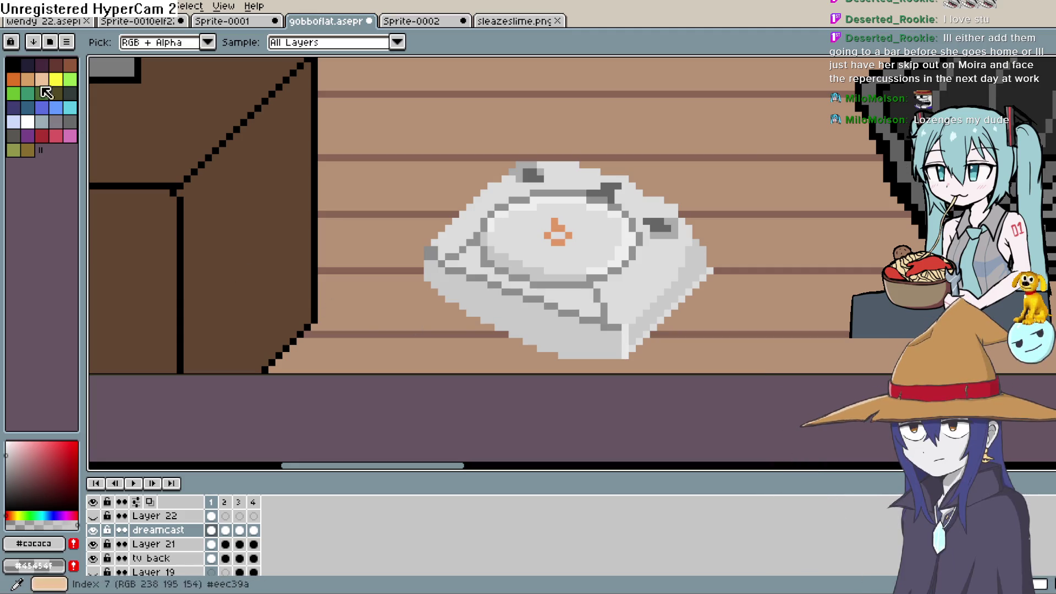
pyautogui.click(13, 62)
# - Draw a trial black cable from the console up to the TV's yellow port, then undo it
pyautogui.moveTo(569, 336); pyautogui.dragTo(653, 384)
pyautogui.scroll(-2, 621, 328)
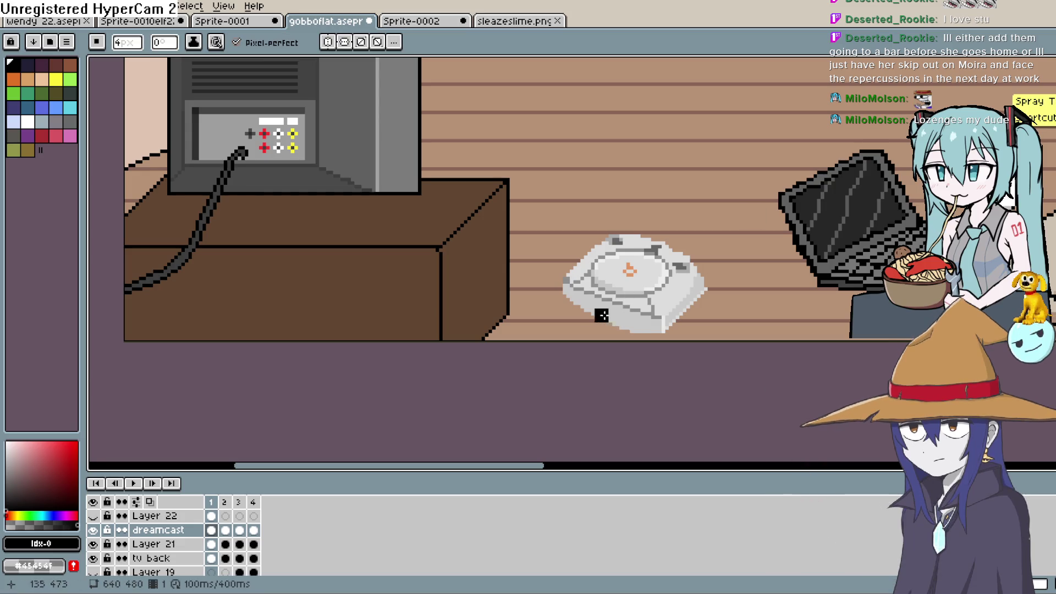
pyautogui.press('-')
pyautogui.press('-')
pyautogui.press('-')
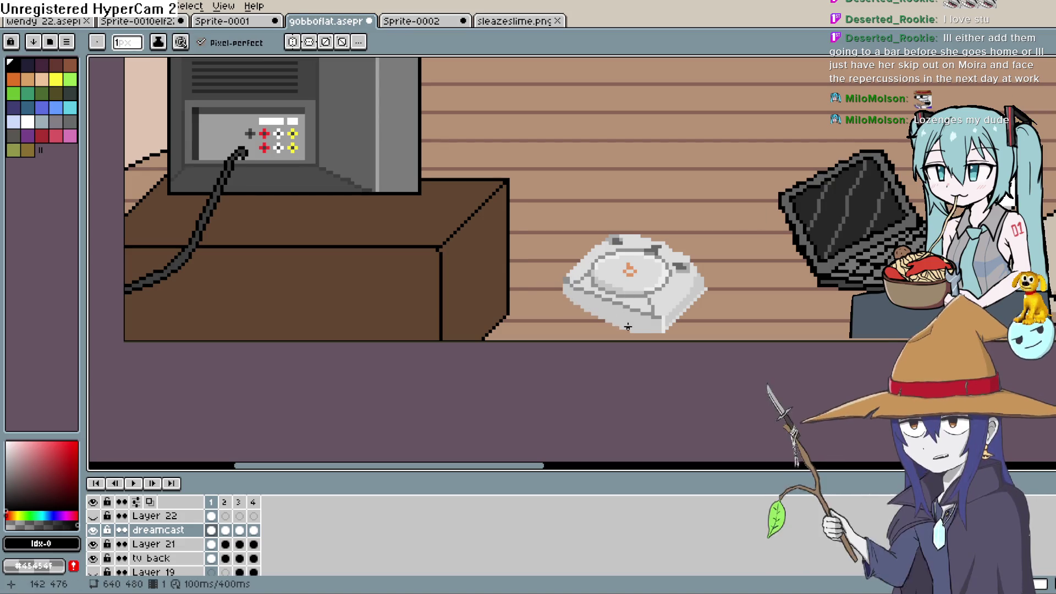
pyautogui.moveTo(598, 332); pyautogui.dragTo(449, 317)
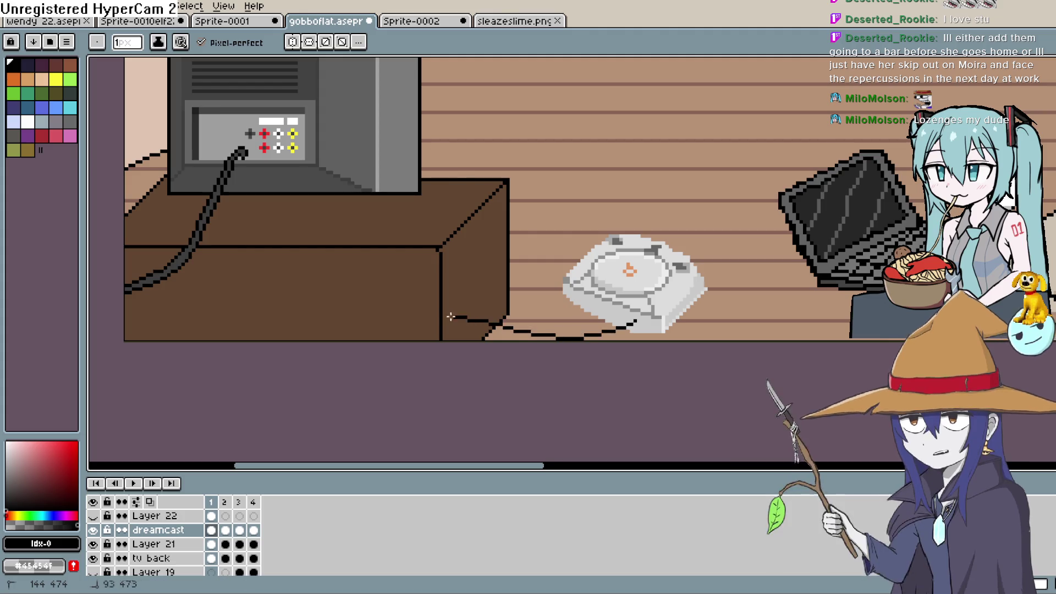
pyautogui.moveTo(344, 253); pyautogui.dragTo(290, 129)
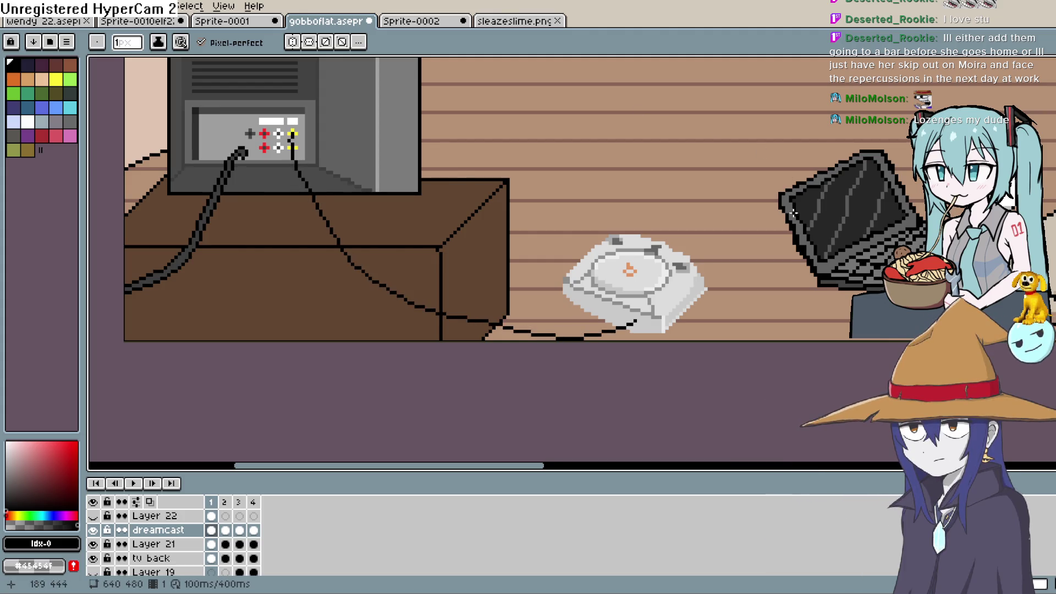
pyautogui.hotkey('ctrl', 'z')
# - Add a new layer above Layer 22 and pick white from the palette
pyautogui.click(217, 515)
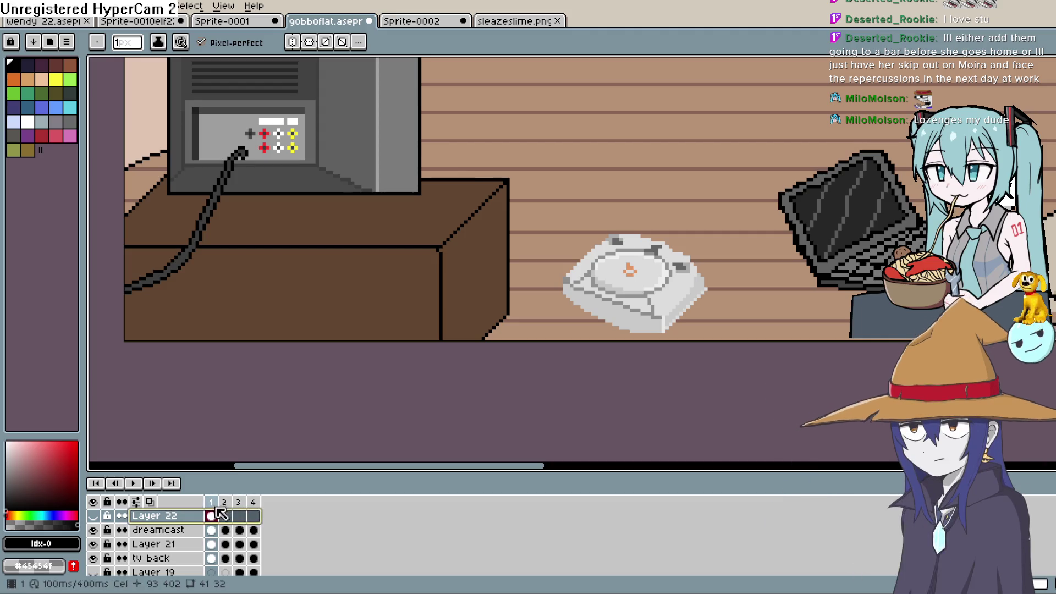
pyautogui.hotkey('shift', 'n')
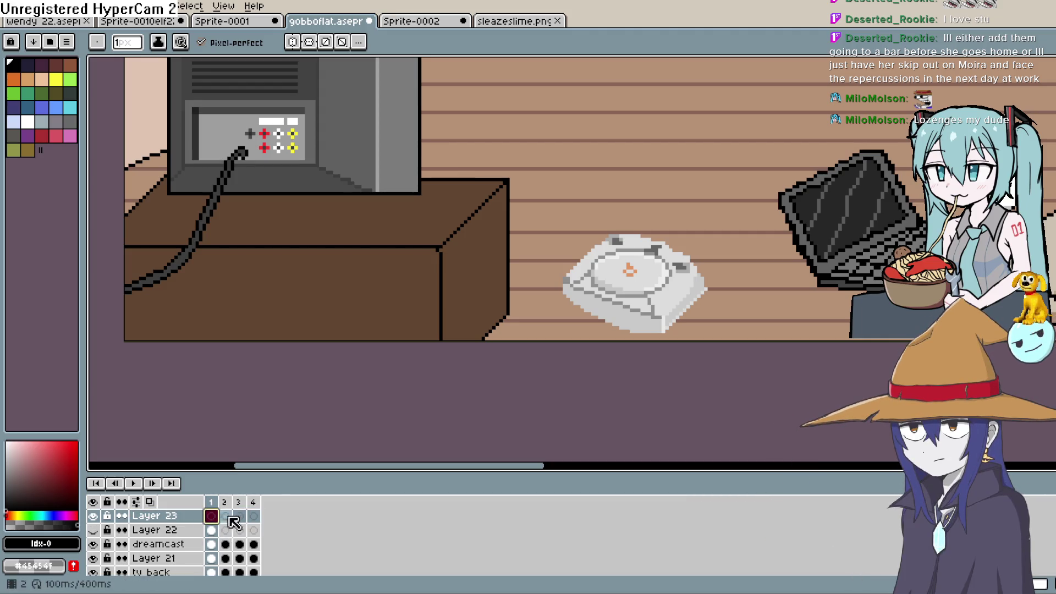
pyautogui.click(27, 121)
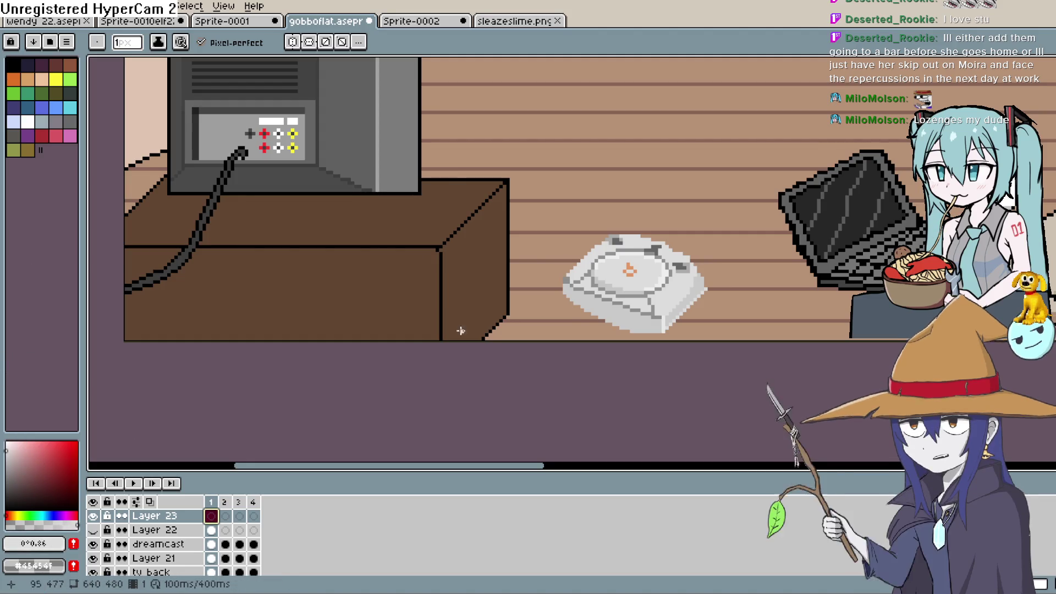
# - Draw three white cables from the TV's ports down to the console
pyautogui.moveTo(627, 330); pyautogui.dragTo(443, 310)
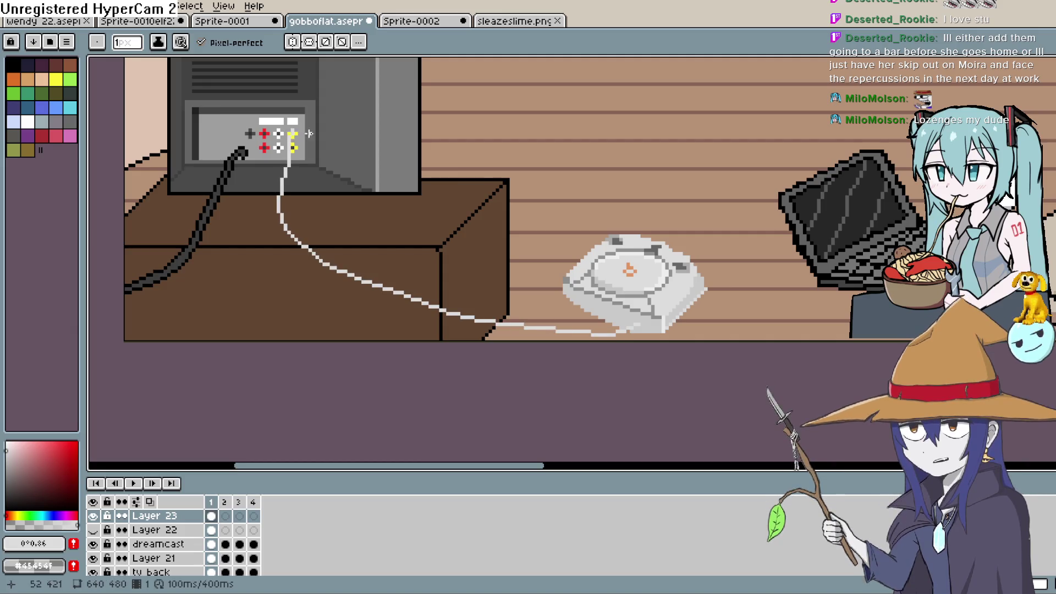
pyautogui.hotkey('ctrl', 'z')
pyautogui.moveTo(293, 144); pyautogui.dragTo(348, 216)
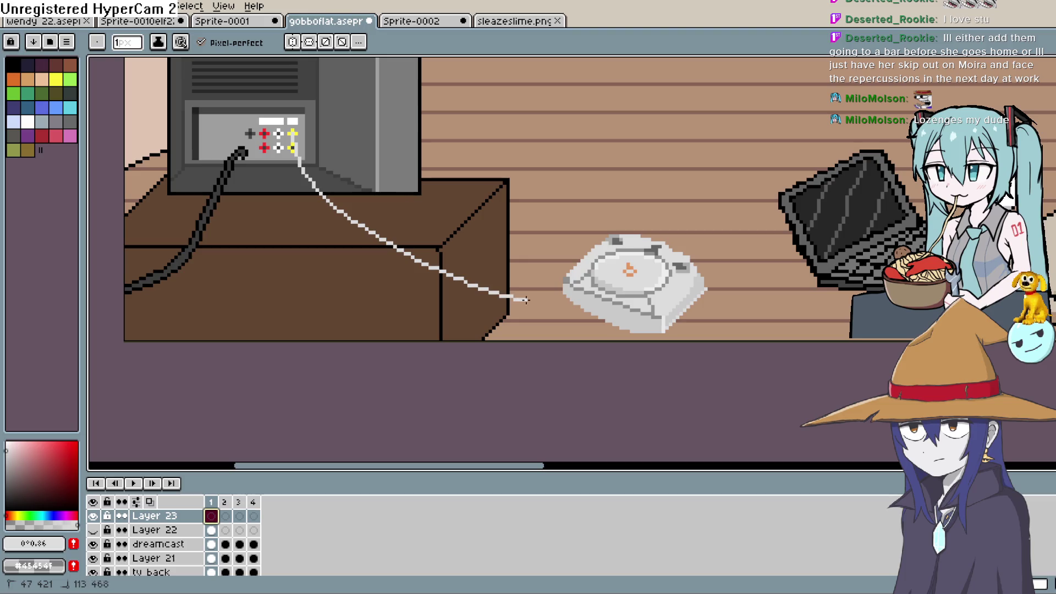
pyautogui.moveTo(587, 322); pyautogui.dragTo(632, 326)
pyautogui.moveTo(332, 211); pyautogui.dragTo(304, 198)
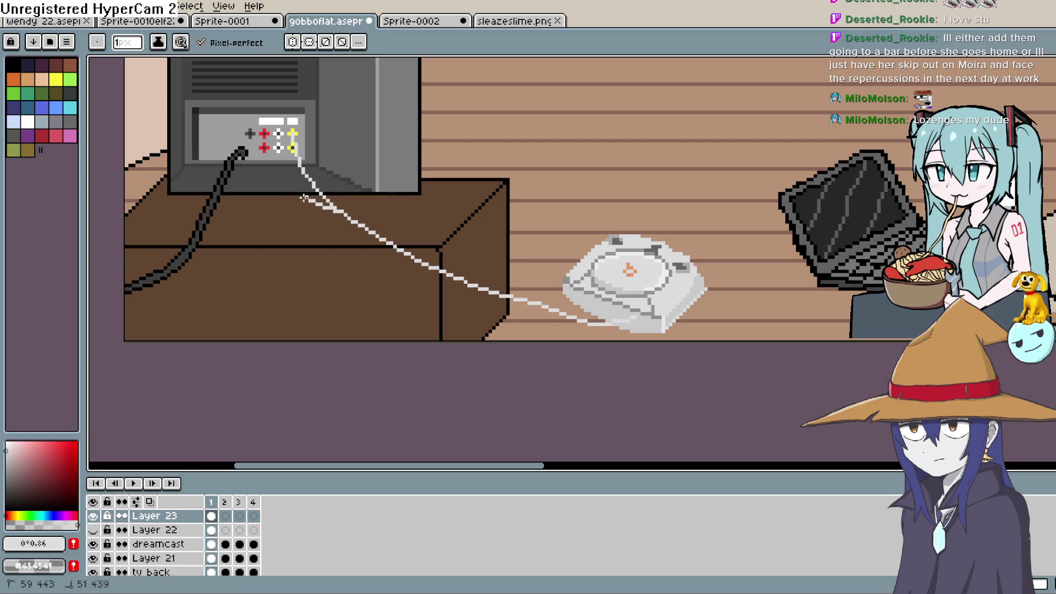
pyautogui.moveTo(278, 134); pyautogui.dragTo(265, 148)
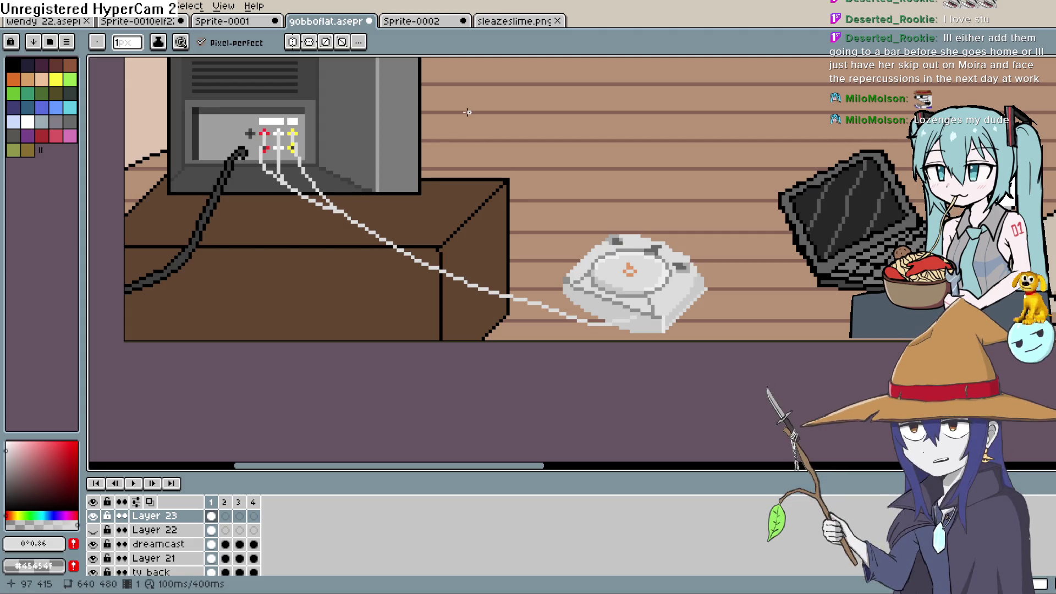
pyautogui.click(33, 6)
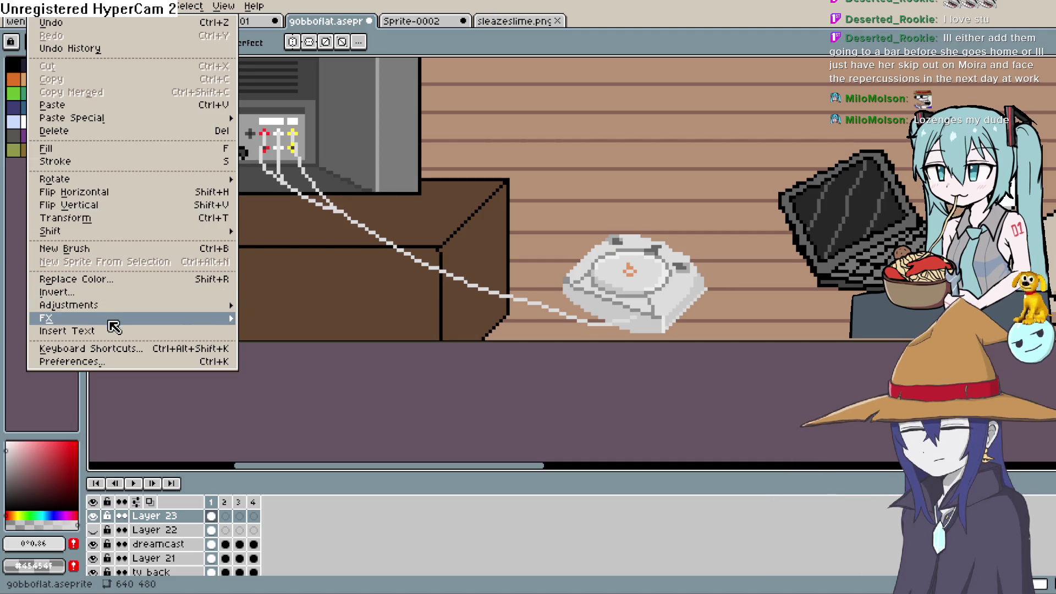
# - Apply Edit > FX > Outline with a black outline colour to the white cables
pyautogui.moveTo(154, 317)
pyautogui.click(263, 318)
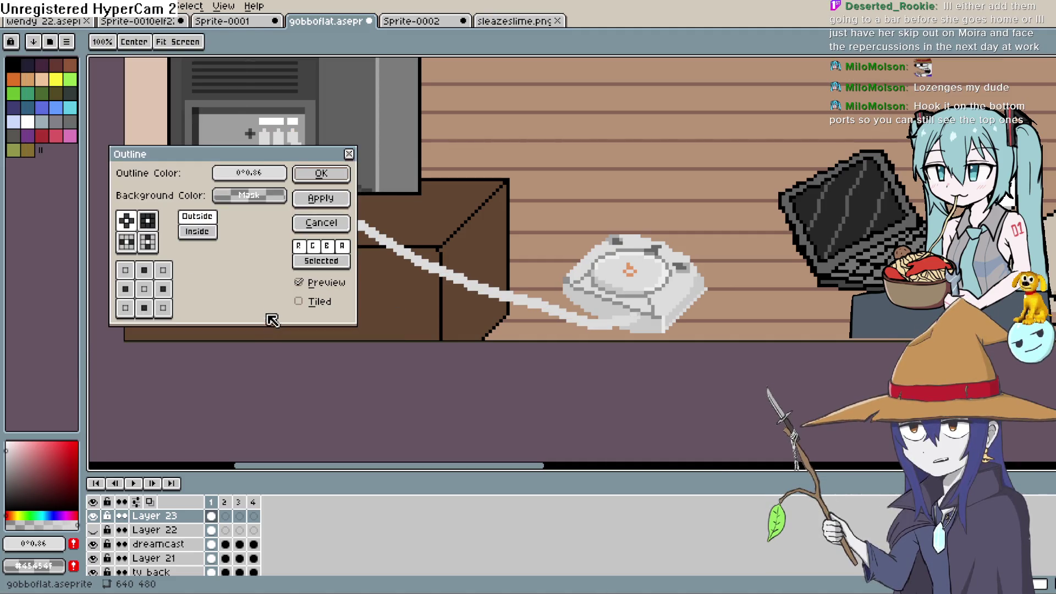
pyautogui.click(250, 196)
pyautogui.click(253, 188)
pyautogui.click(250, 174)
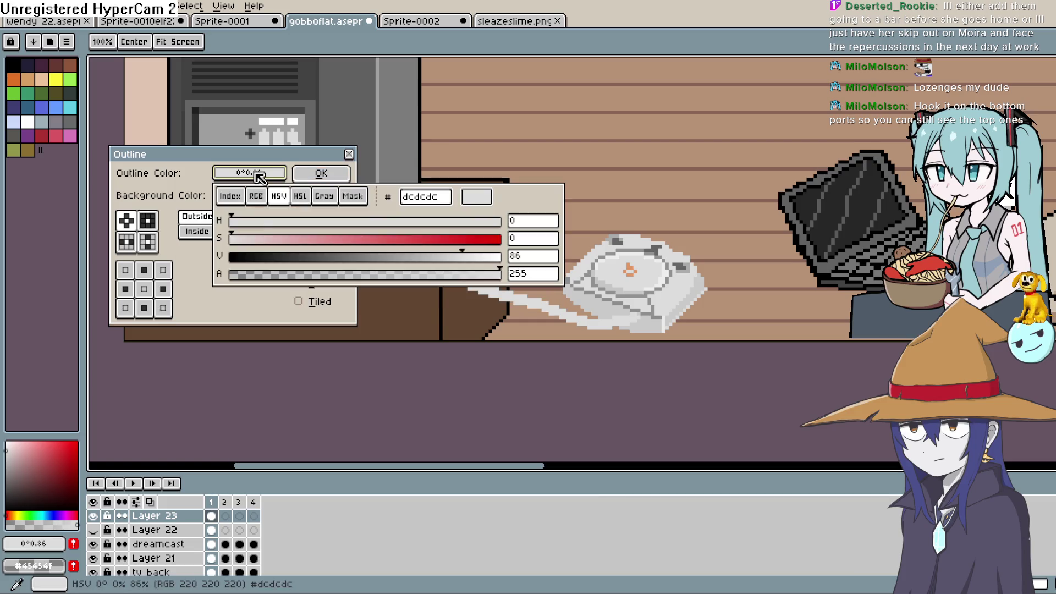
pyautogui.moveTo(245, 272); pyautogui.dragTo(231, 274)
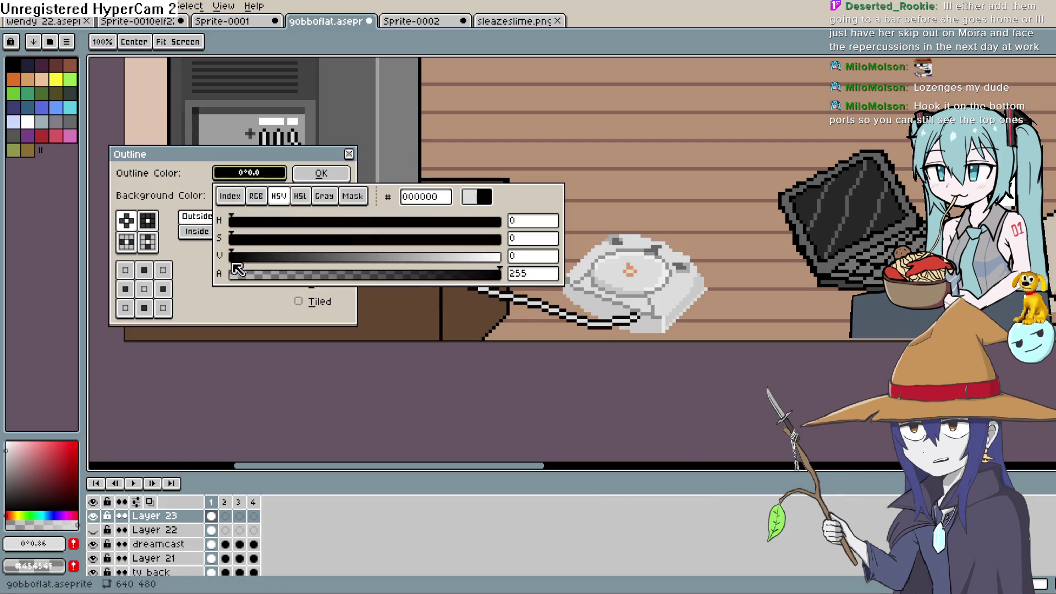
pyautogui.click(338, 173)
pyautogui.scroll(-2, 389, 170)
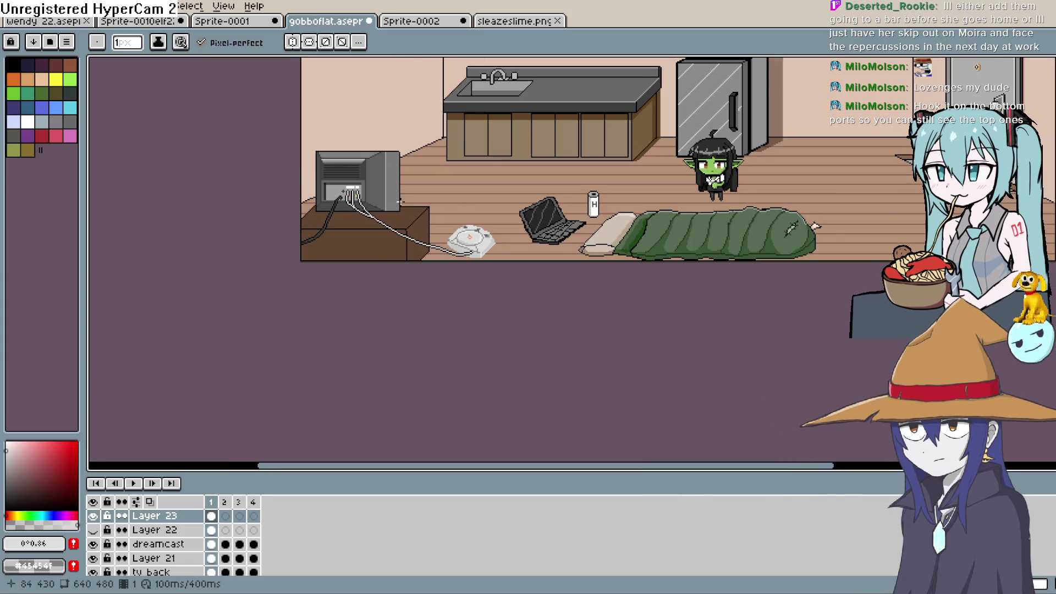
# - Zoom in on the cables and undo the outlined white cable drawing
pyautogui.scroll(2, 401, 204)
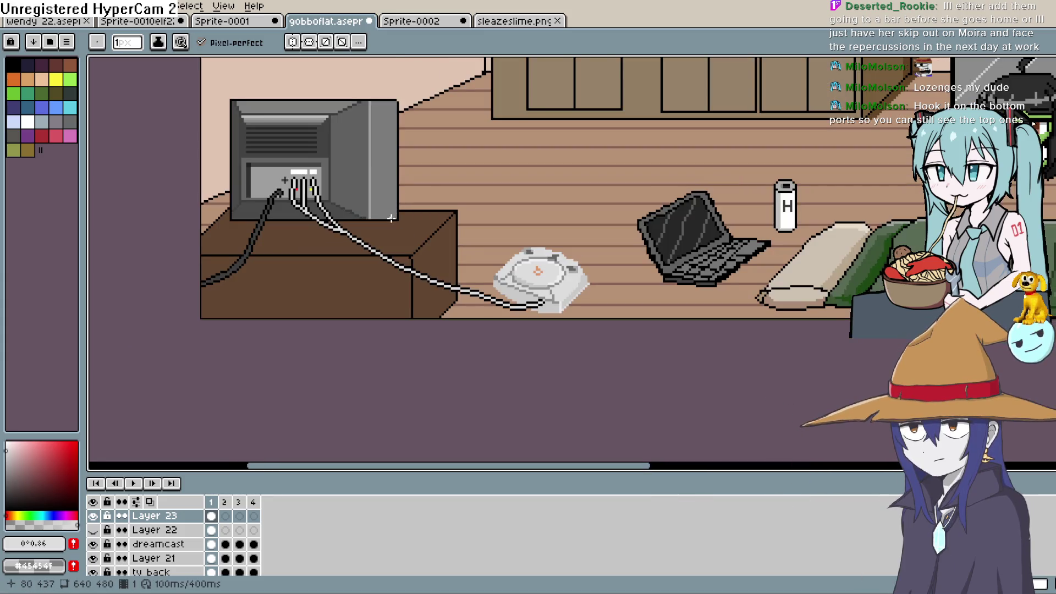
pyautogui.scroll(1, 391, 218)
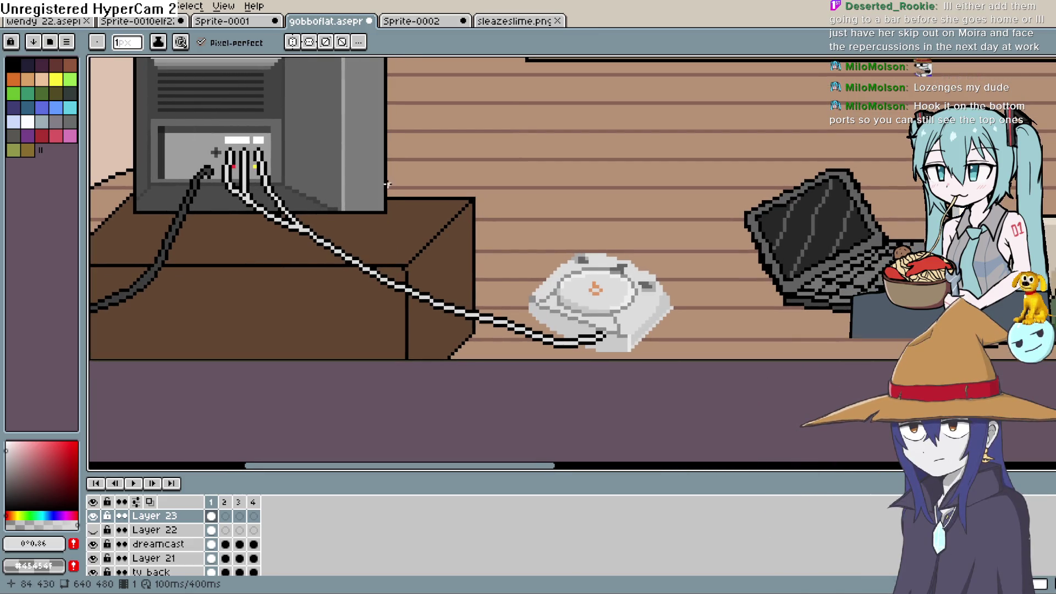
pyautogui.scroll(1, 269, 177)
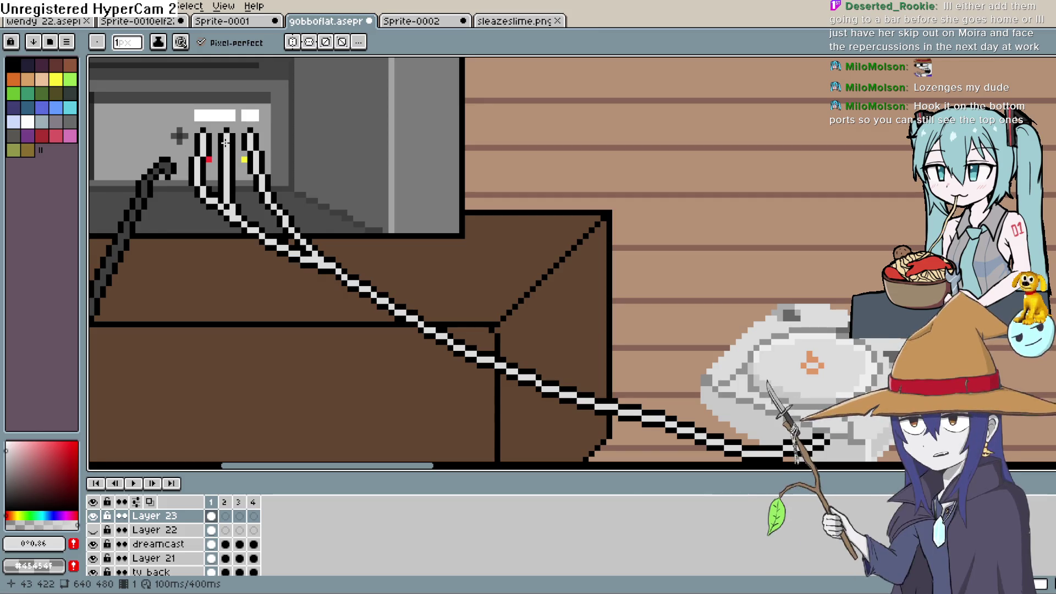
pyautogui.scroll(-3, 225, 143)
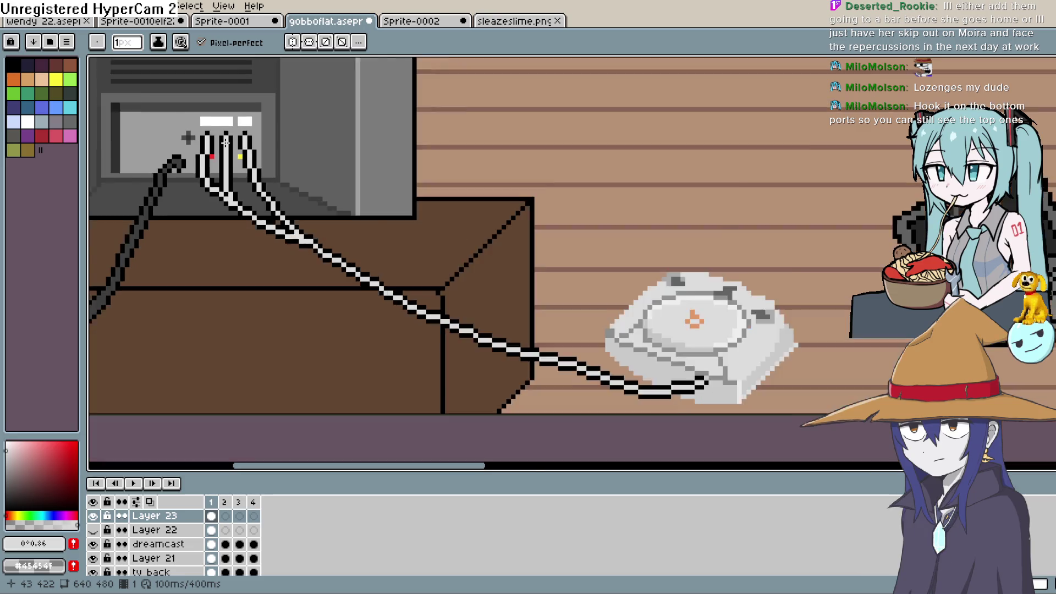
pyautogui.press('ctrl')
pyautogui.hotkey('ctrl', 'z')
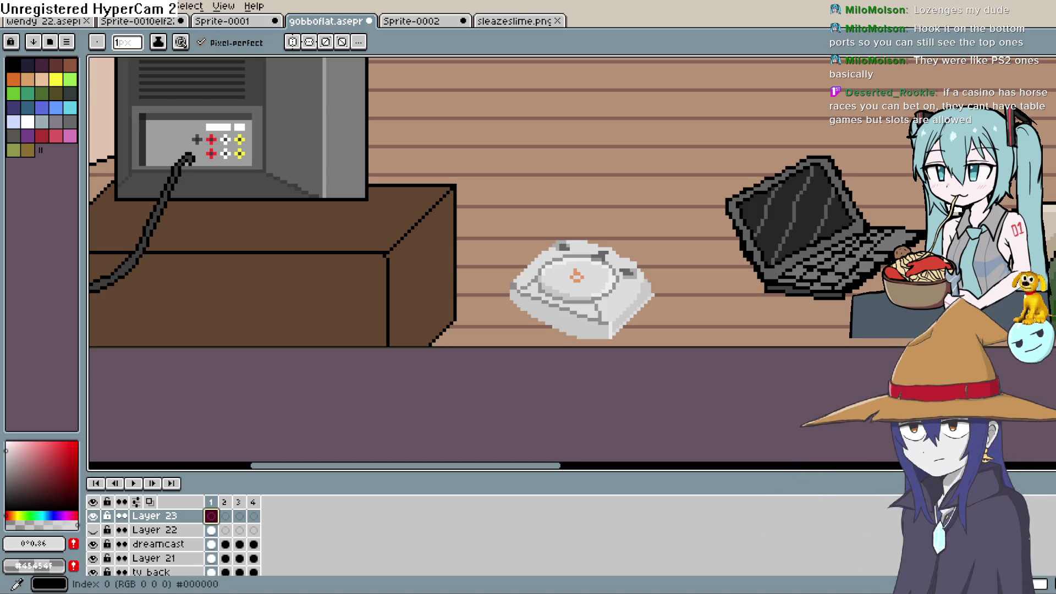
# - Shade the Dreamcast's lower front edge with dark grey pixels
pyautogui.moveTo(614, 306); pyautogui.dragTo(639, 256)
pyautogui.scroll(2, 640, 256)
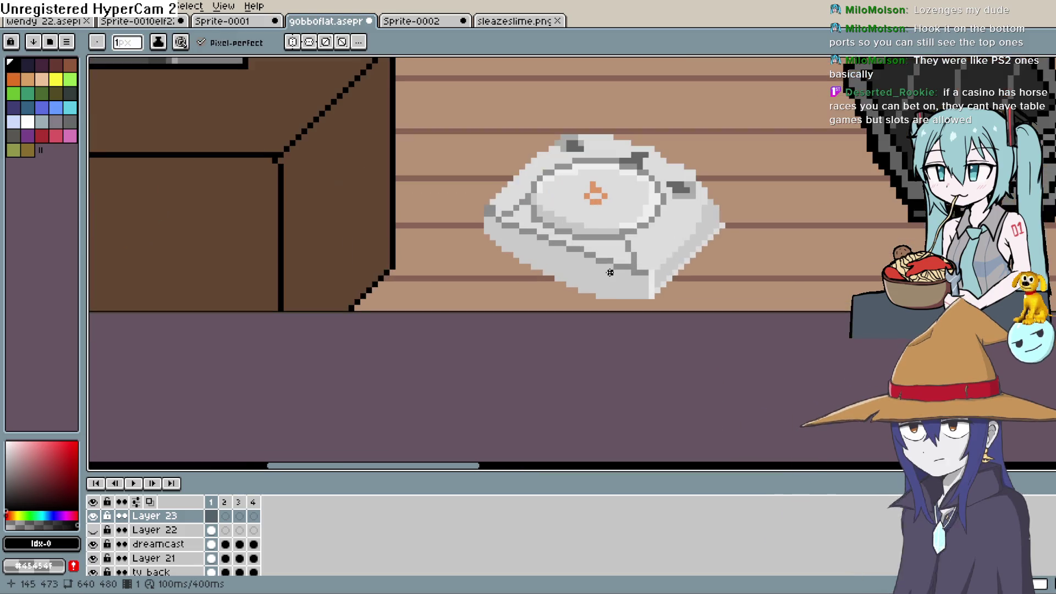
pyautogui.click(8, 476)
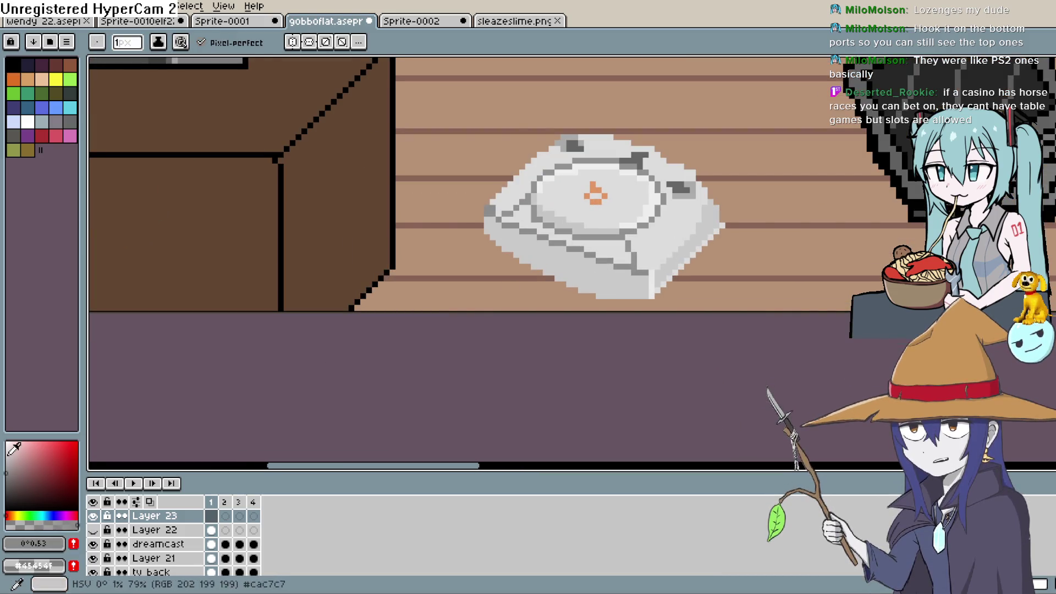
pyautogui.click(7, 486)
pyautogui.moveTo(611, 274); pyautogui.dragTo(625, 229)
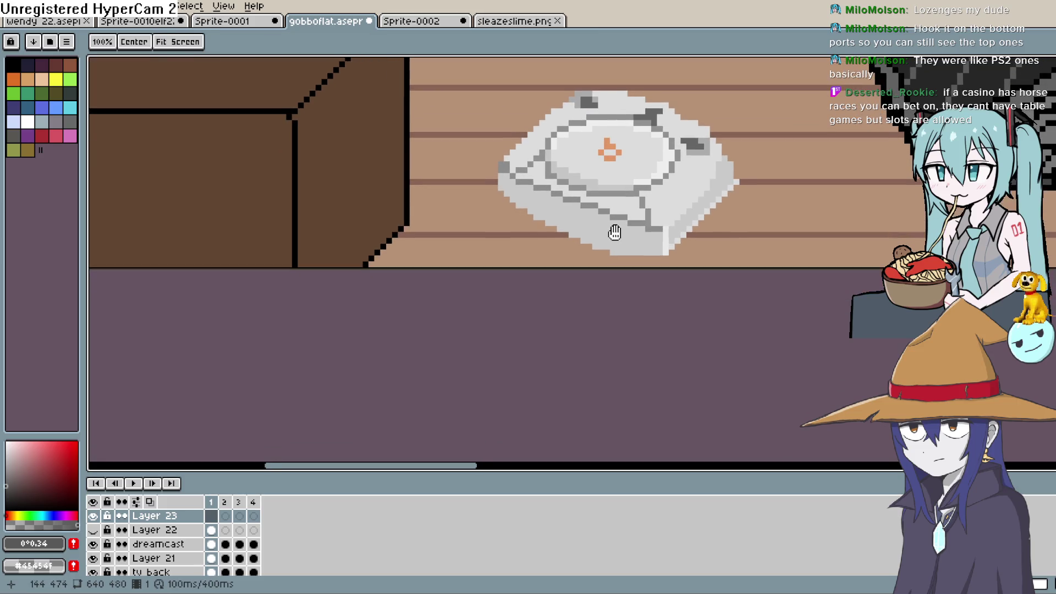
pyautogui.click(604, 235)
pyautogui.click(615, 240)
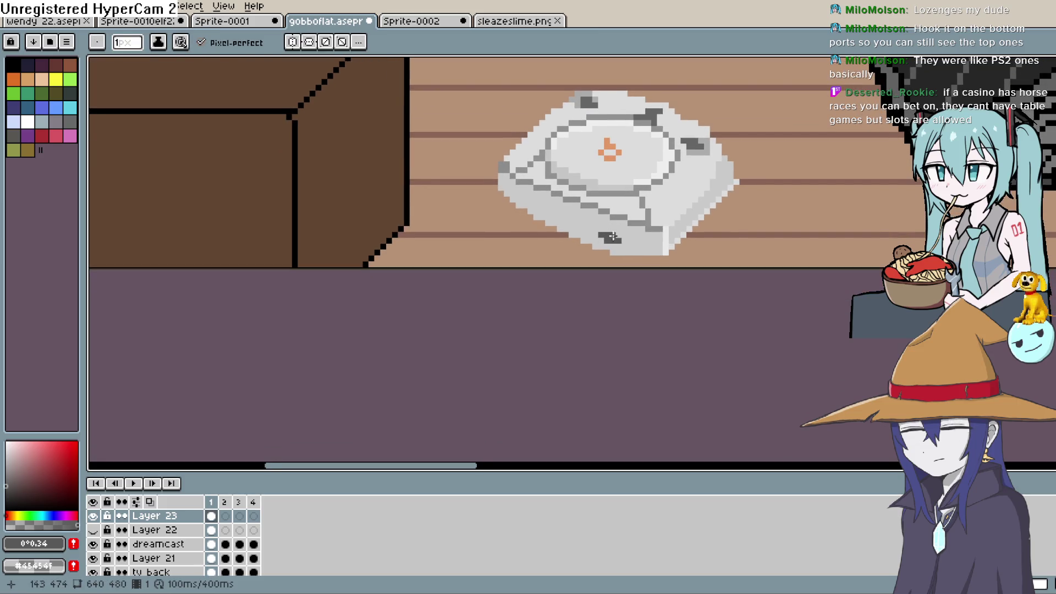
pyautogui.moveTo(614, 232)
pyautogui.mouseDown()
pyautogui.moveTo(601, 242)
pyautogui.moveTo(594, 291)
pyautogui.moveTo(618, 255)
pyautogui.moveTo(602, 260)
pyautogui.moveTo(607, 279)
pyautogui.mouseUp()
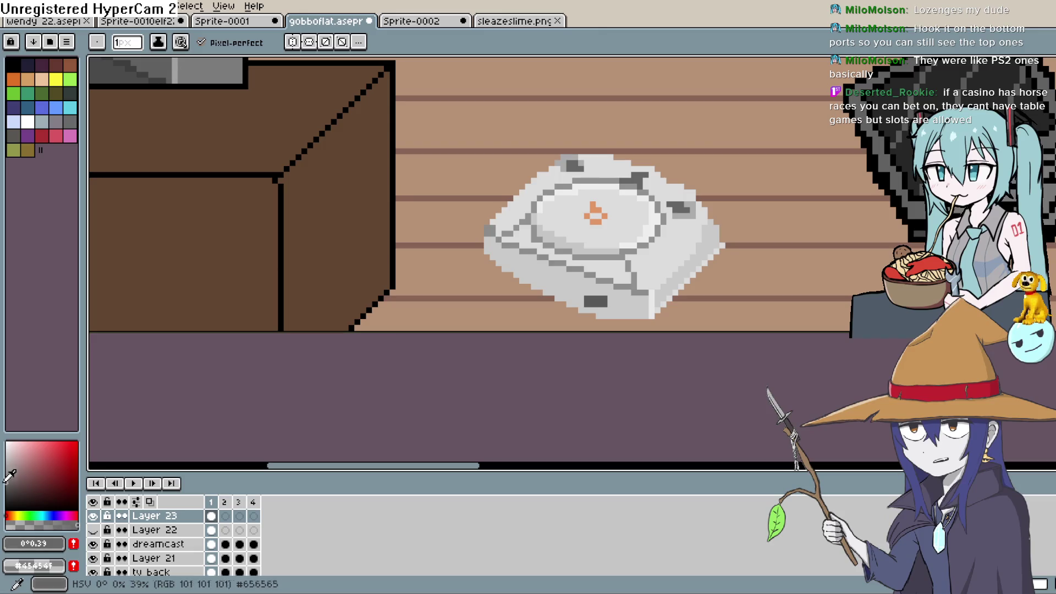
pyautogui.scroll(-1, 624, 292)
pyautogui.scroll(2, 625, 291)
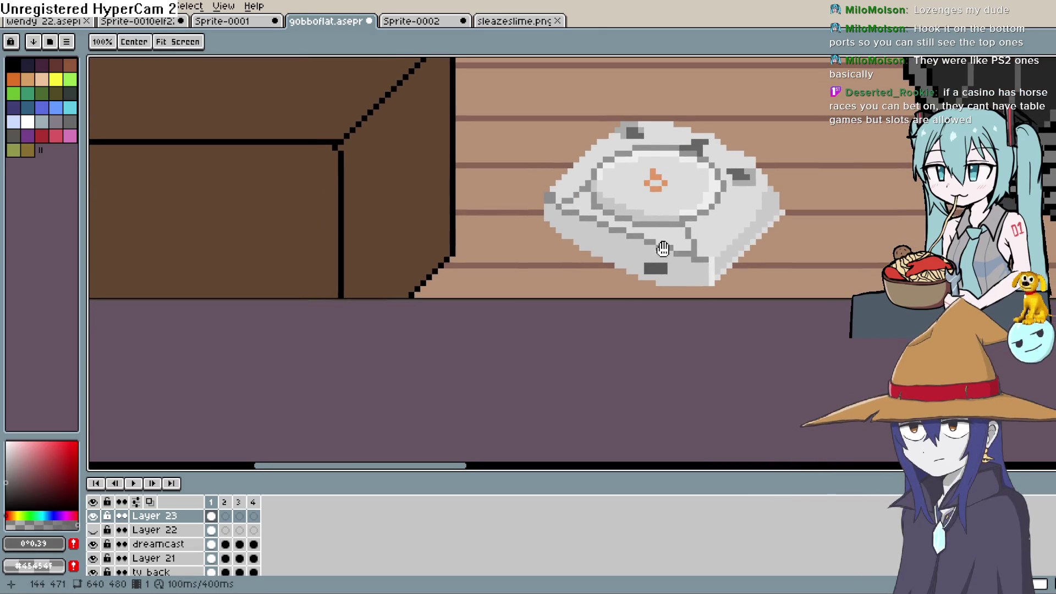
pyautogui.scroll(-1, 729, 216)
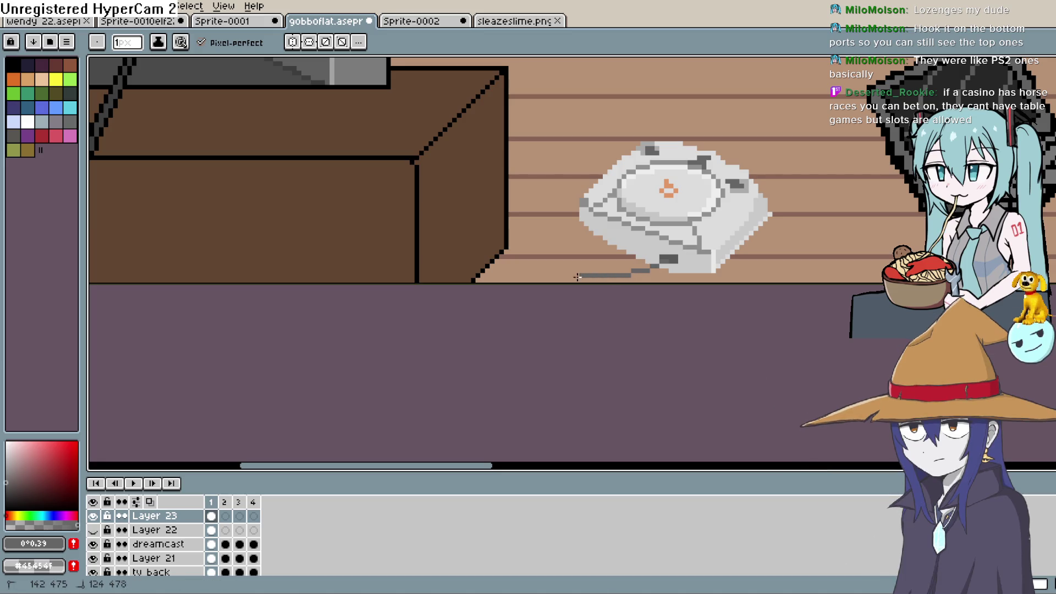
# - Run a grey cable from the console along the floor and down the stand front
pyautogui.moveTo(321, 165)
pyautogui.mouseDown()
pyautogui.moveTo(306, 130)
pyautogui.moveTo(408, 220)
pyautogui.mouseUp()
pyautogui.keyDown('shift'); pyautogui.click(300, 116); pyautogui.keyUp('shift')
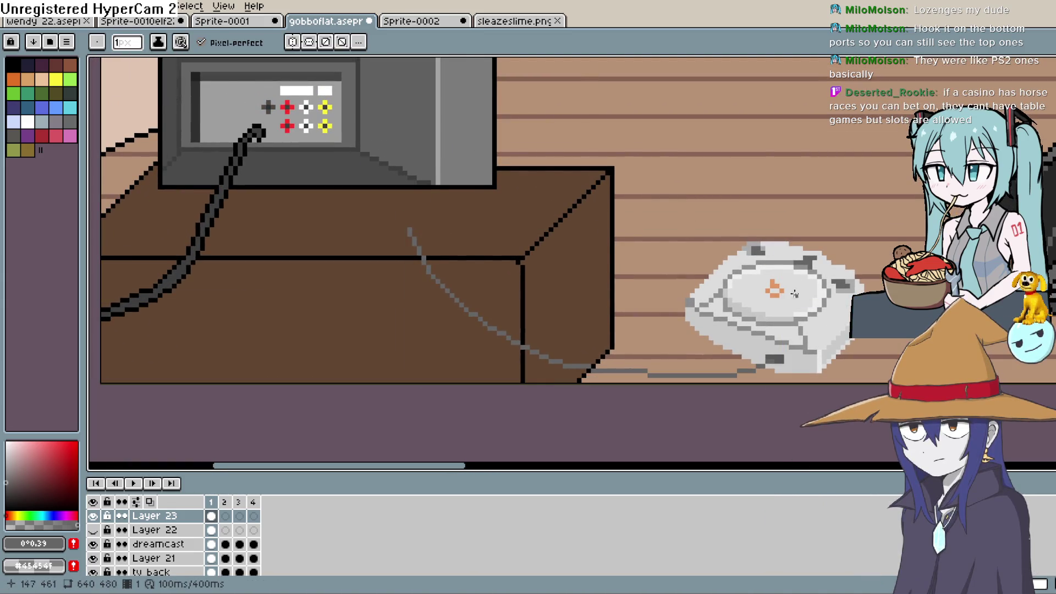
pyautogui.keyDown('shift'); pyautogui.click(310, 223); pyautogui.keyUp('shift')
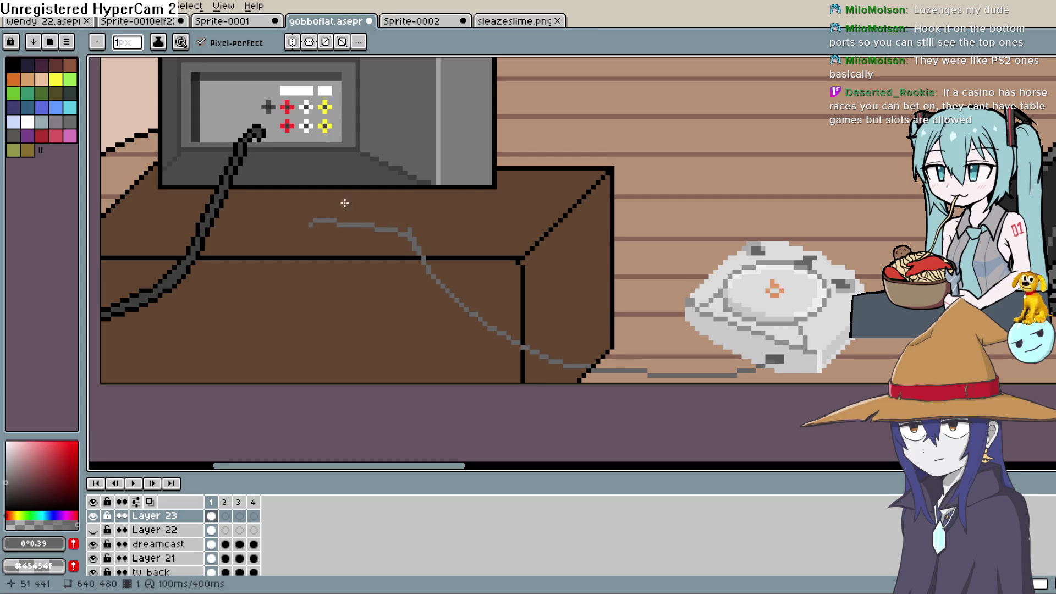
pyautogui.click(418, 250)
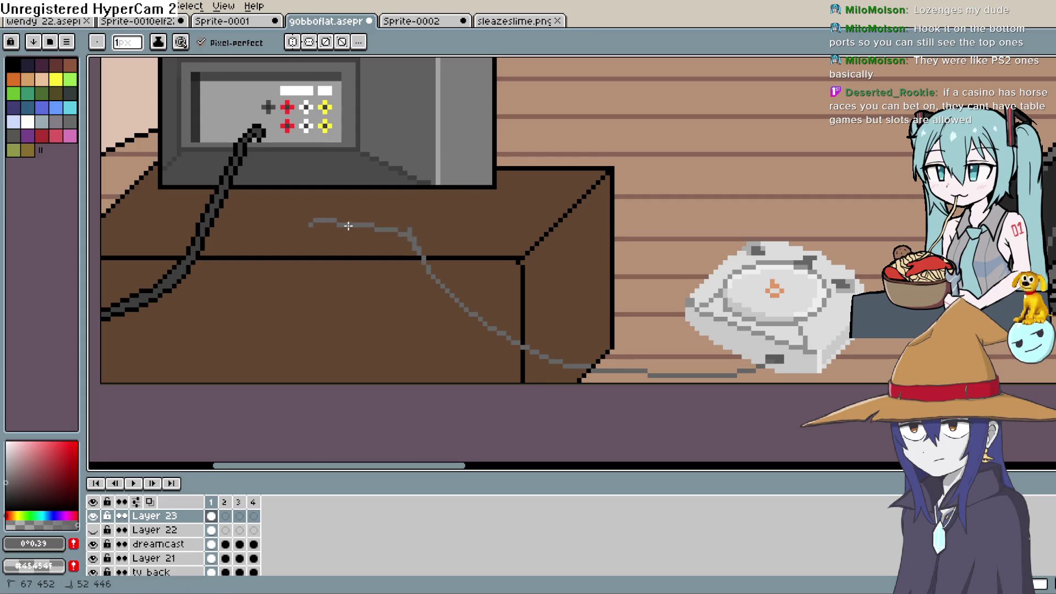
pyautogui.keyDown('shift'); pyautogui.click(305, 147); pyautogui.keyUp('shift')
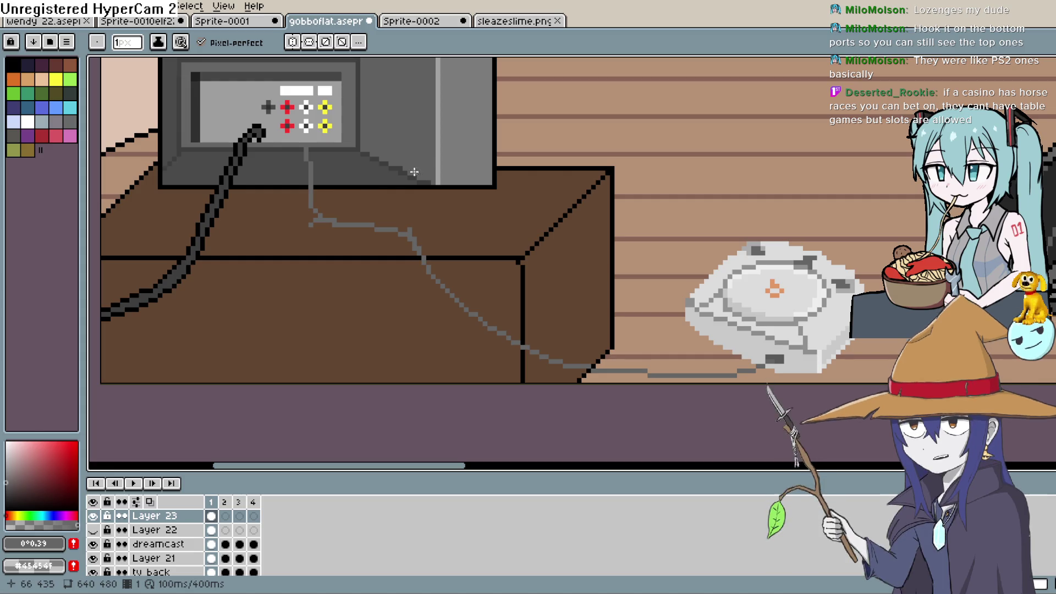
# - Draw grey leads from the TV's white, yellow and red ports joining the main cable
pyautogui.moveTo(365, 160); pyautogui.dragTo(534, 159)
pyautogui.scroll(1, 545, 134)
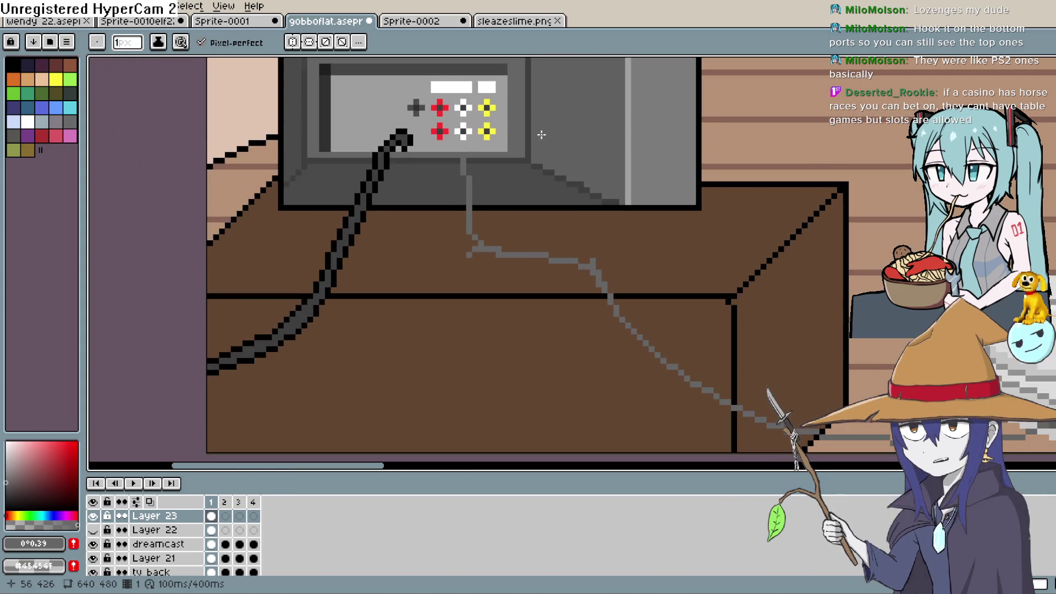
pyautogui.moveTo(463, 155); pyautogui.dragTo(464, 132)
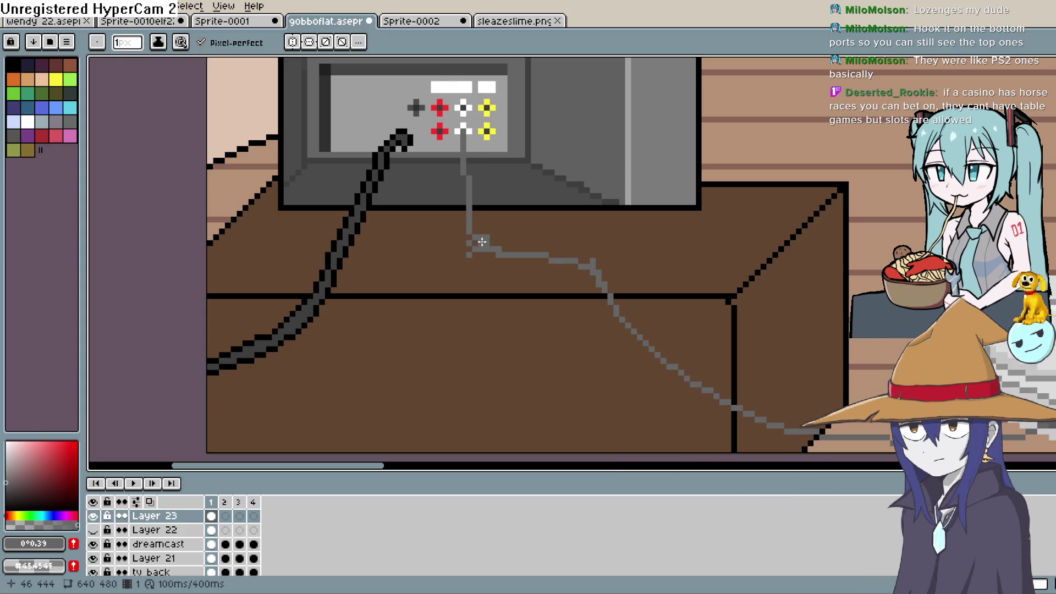
pyautogui.moveTo(482, 247); pyautogui.dragTo(488, 242)
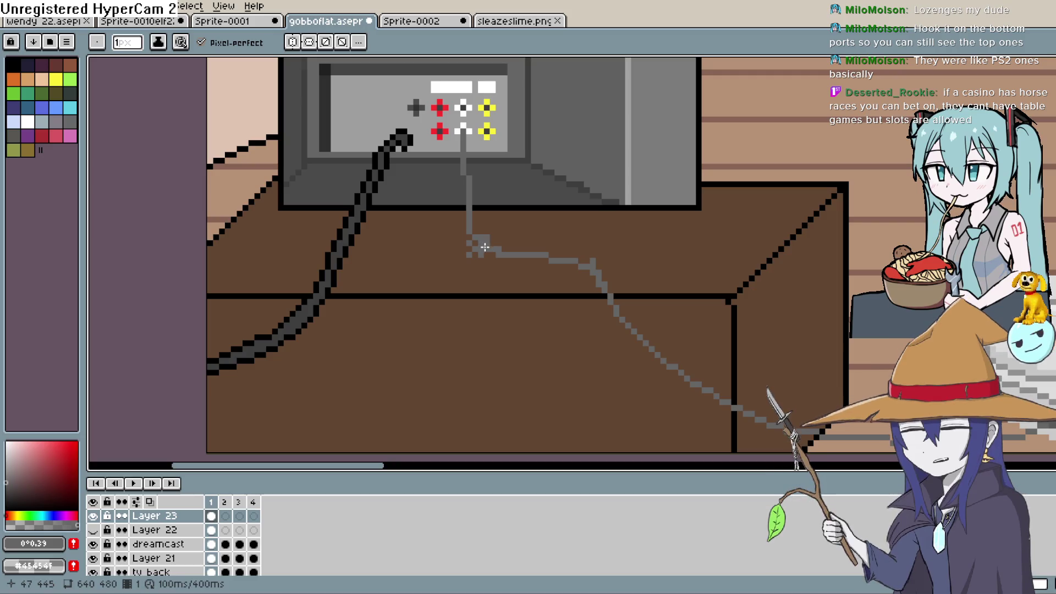
pyautogui.press('space')
pyautogui.moveTo(547, 214); pyautogui.dragTo(501, 239)
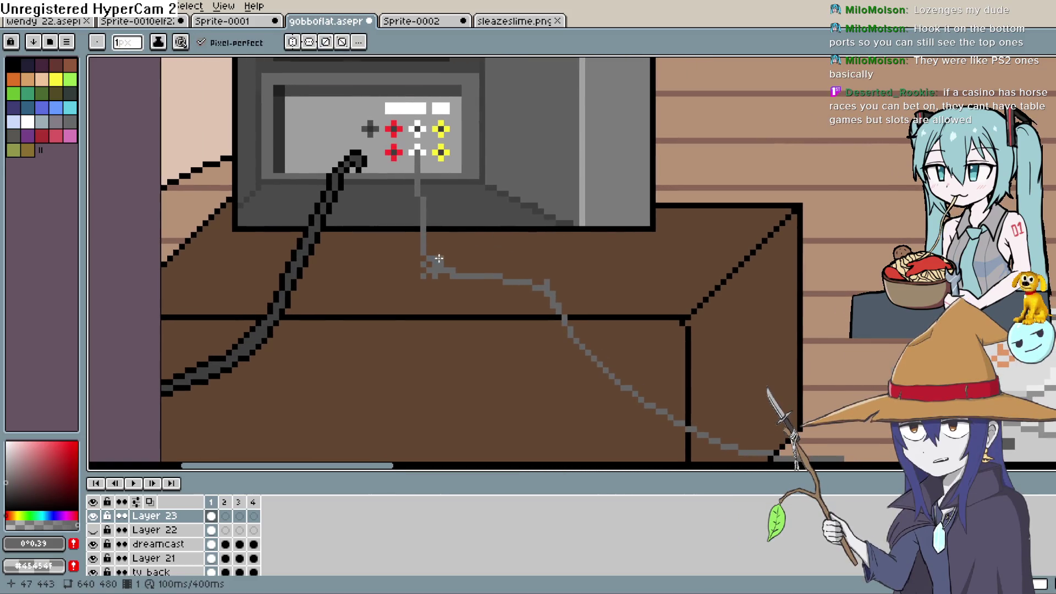
pyautogui.moveTo(440, 269); pyautogui.dragTo(440, 181)
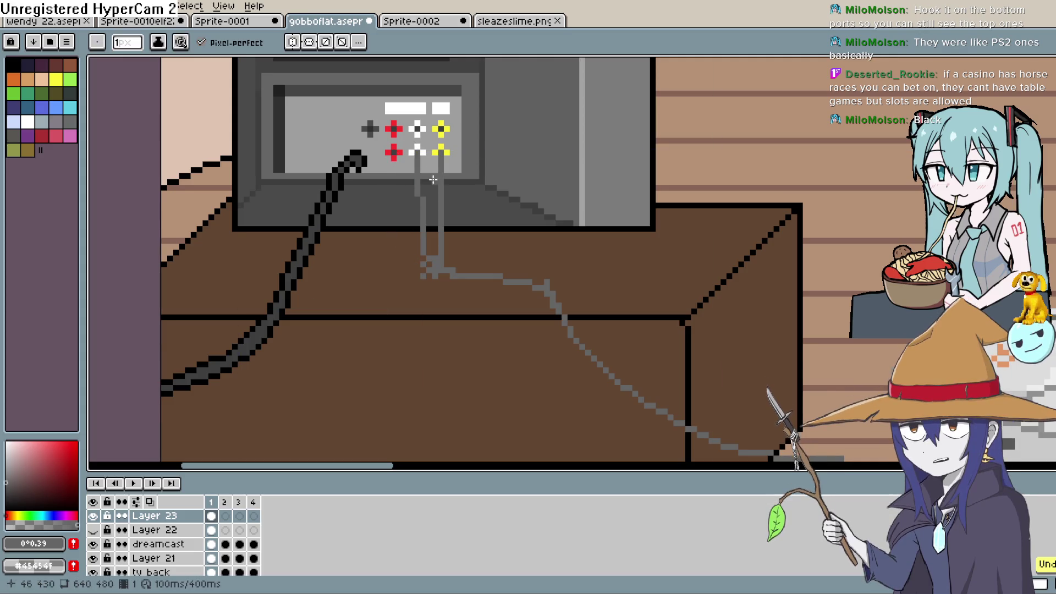
pyautogui.moveTo(393, 150)
pyautogui.mouseDown()
pyautogui.moveTo(395, 199)
pyautogui.moveTo(424, 269)
pyautogui.moveTo(507, 273)
pyautogui.mouseUp()
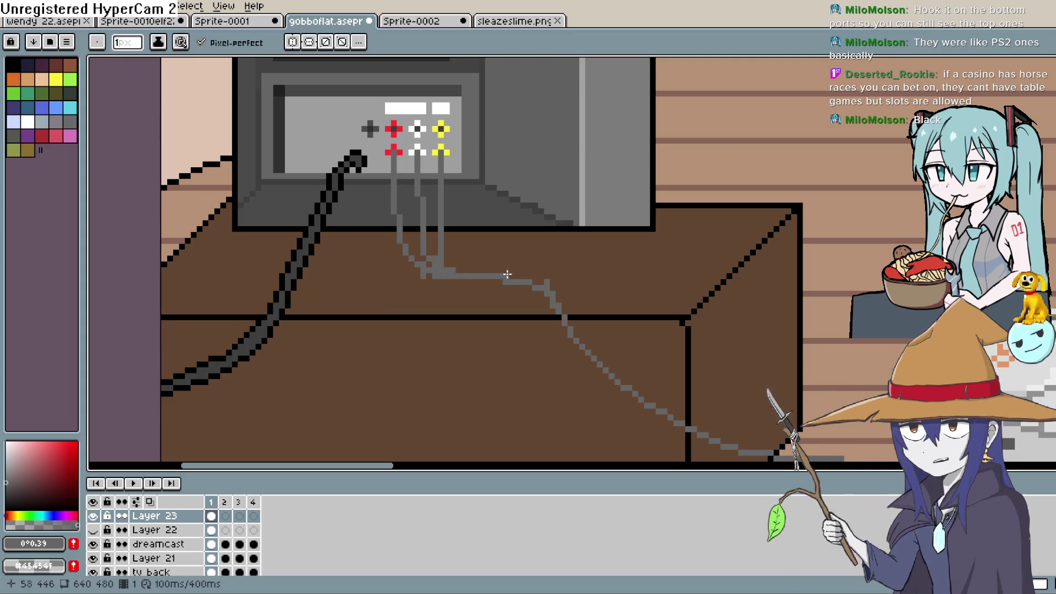
pyautogui.press('i')
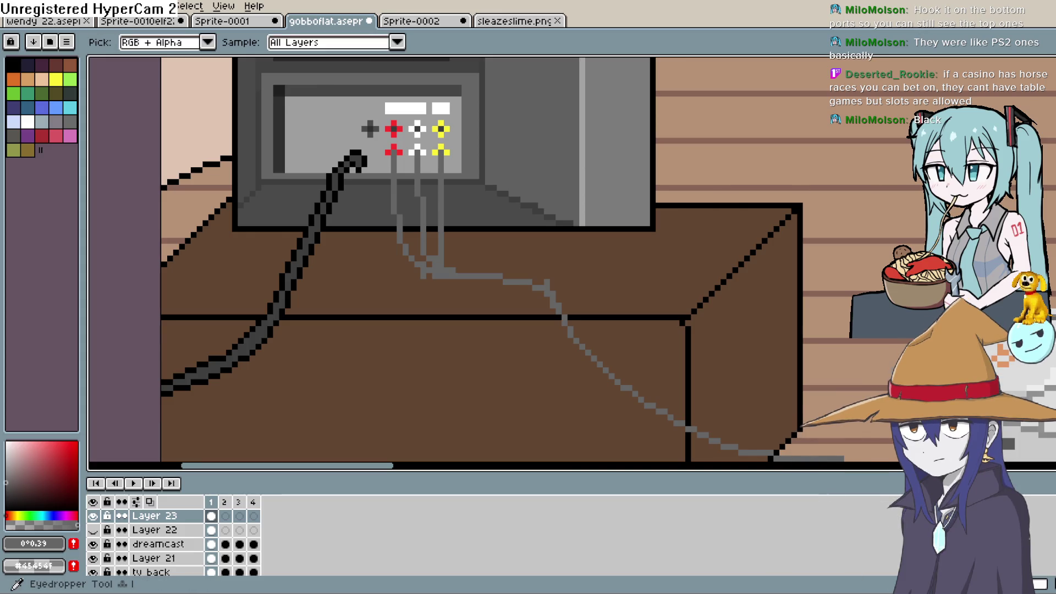
pyautogui.press('b')
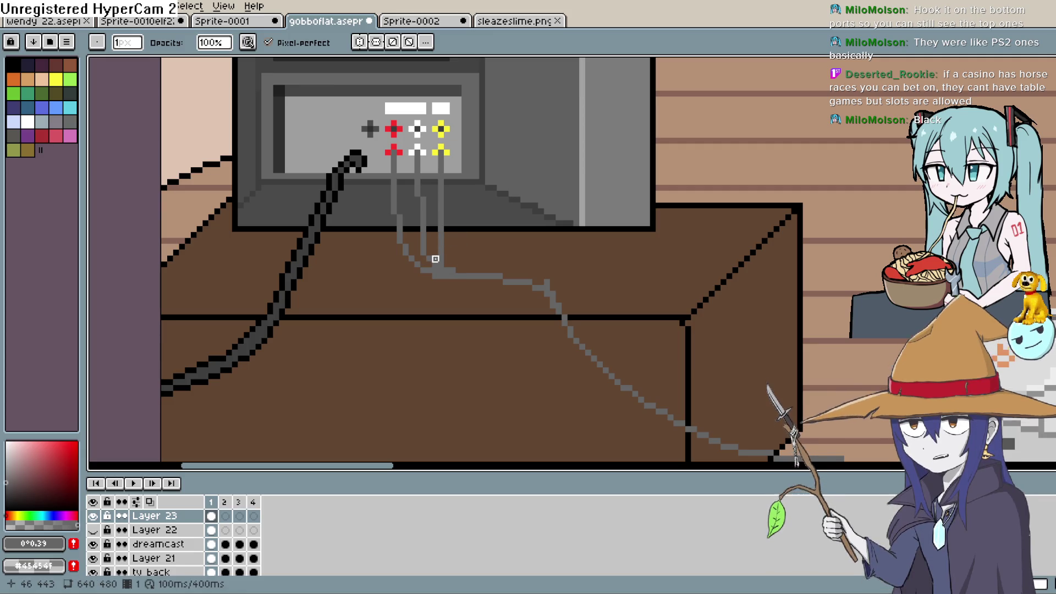
pyautogui.scroll(-2, 620, 275)
pyautogui.scroll(1, 628, 282)
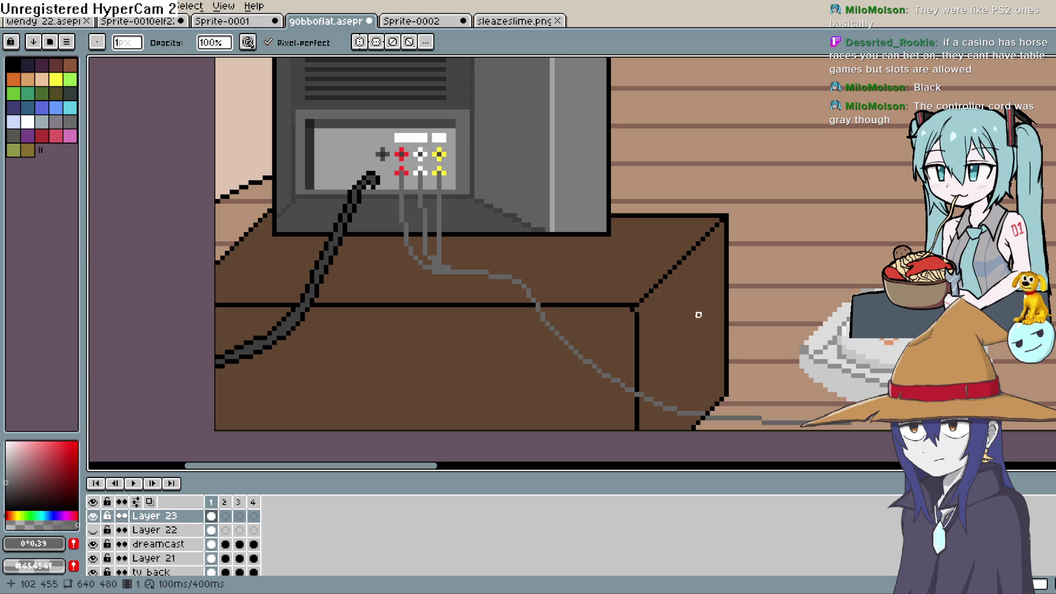
# - Sample the port block's dark grey and repaint its right-end pixels, undoing misplaced ones
pyautogui.scroll(-1, 698, 315)
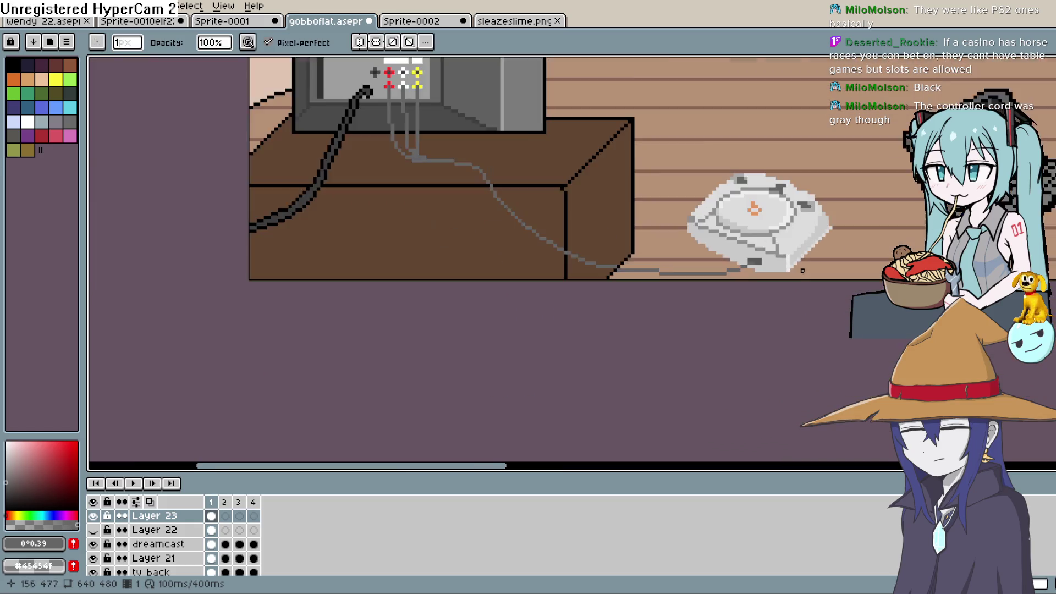
pyautogui.scroll(3, 802, 270)
pyautogui.press('i')
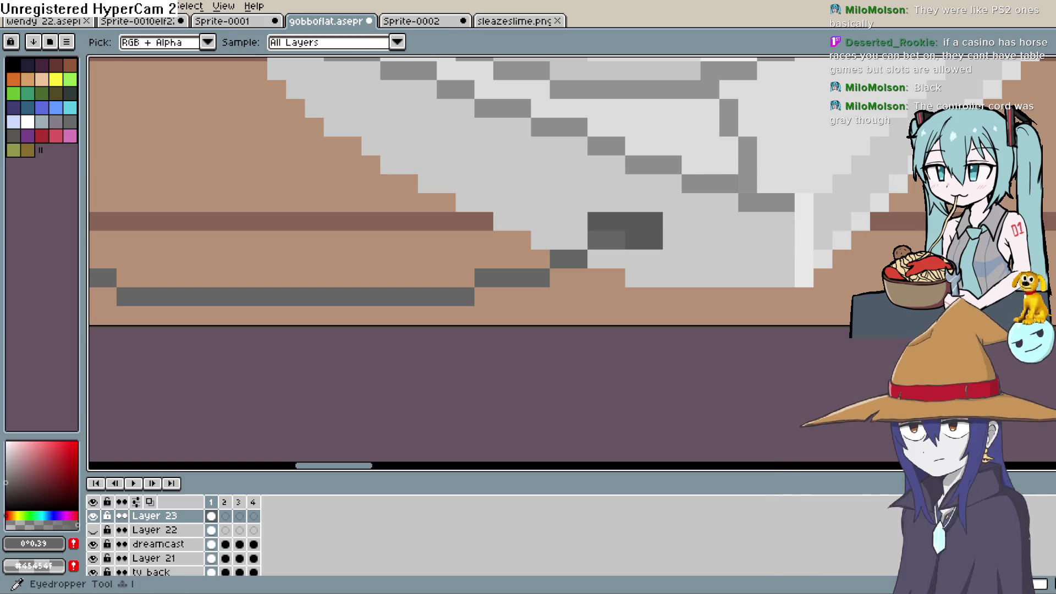
pyautogui.click(655, 219)
pyautogui.press('b')
pyautogui.click(674, 235)
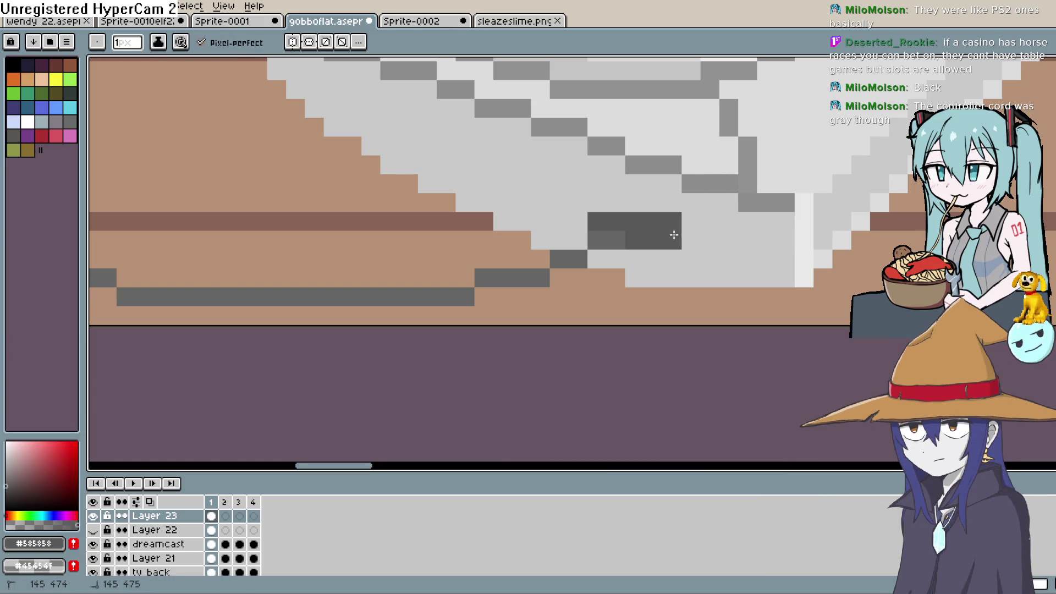
pyautogui.hotkey('ctrl', 'z')
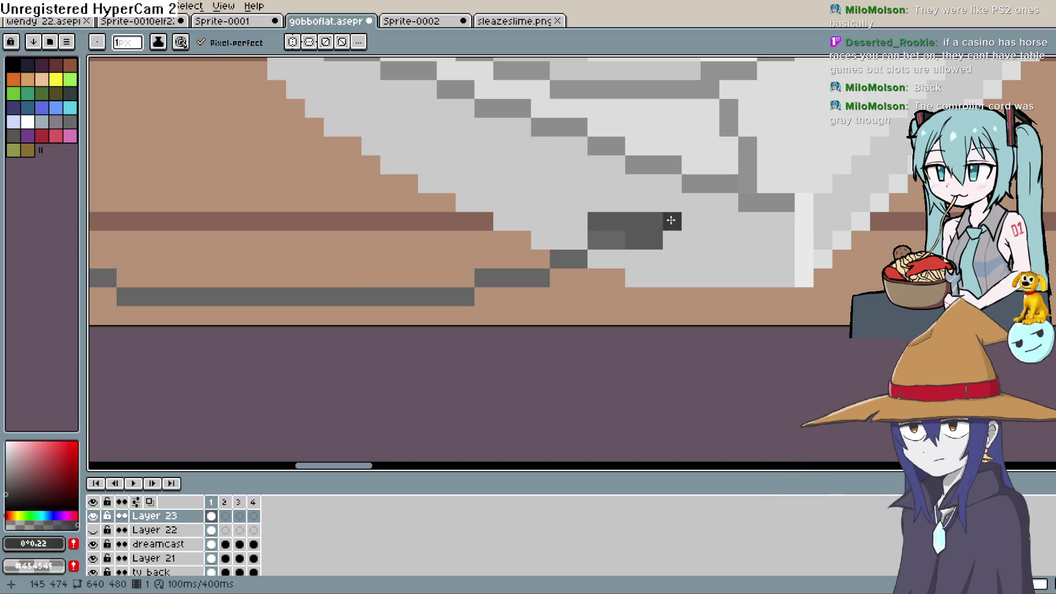
pyautogui.click(672, 240)
pyautogui.hotkey('ctrl', 'z')
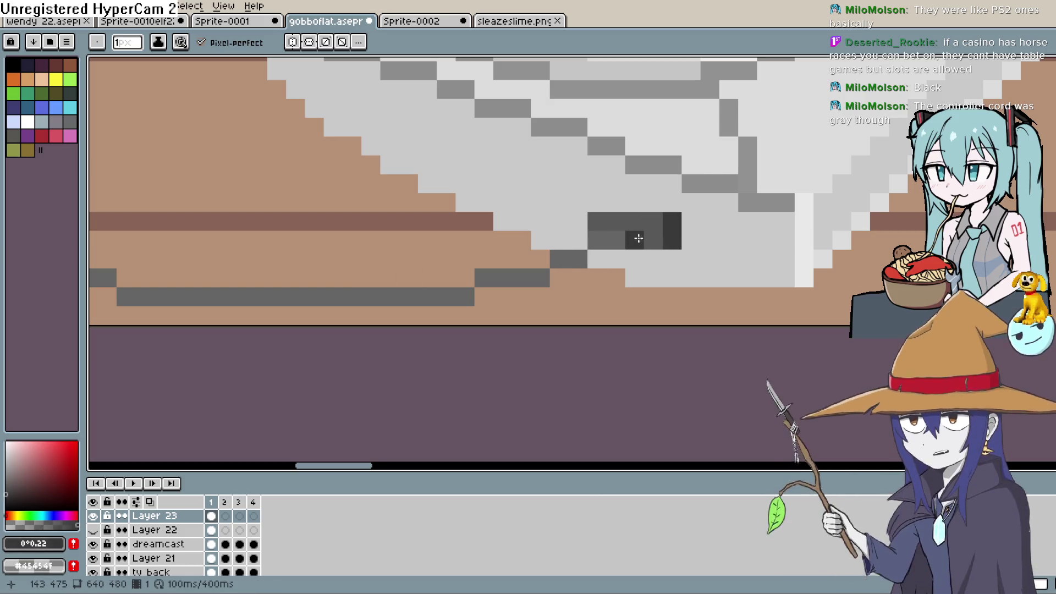
pyautogui.click(616, 276)
pyautogui.scroll(-1, 620, 271)
pyautogui.scroll(-4, 622, 270)
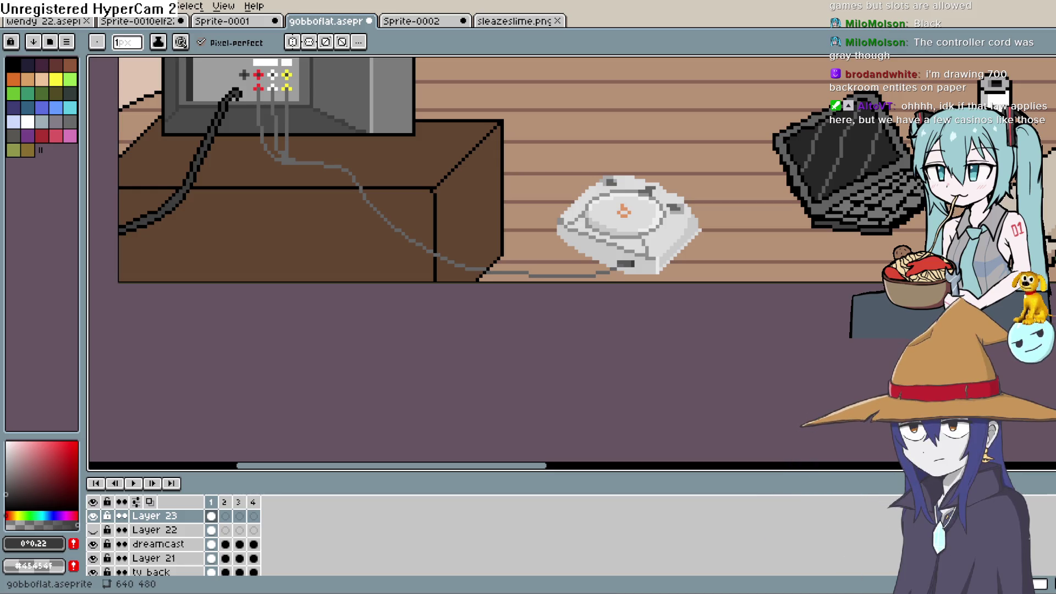
# - Select Layer 23's cels and run Edit > FX > Outline on the grey cables, confirming with OK
pyautogui.moveTo(778, 133)
pyautogui.mouseDown()
pyautogui.moveTo(866, 155)
pyautogui.moveTo(858, 128)
pyautogui.mouseUp()
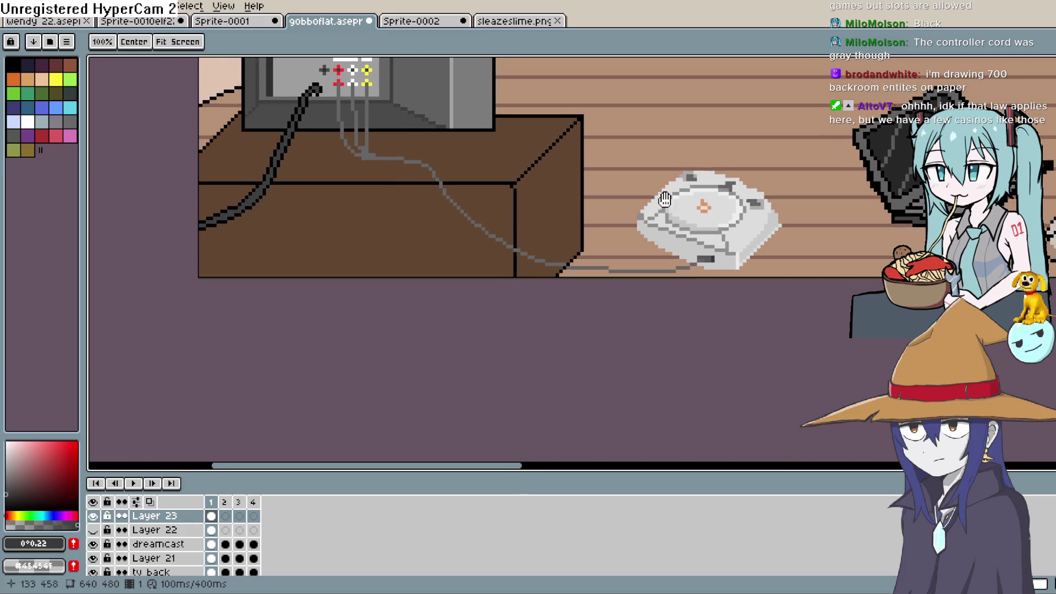
pyautogui.click(174, 517)
pyautogui.click(37, 6)
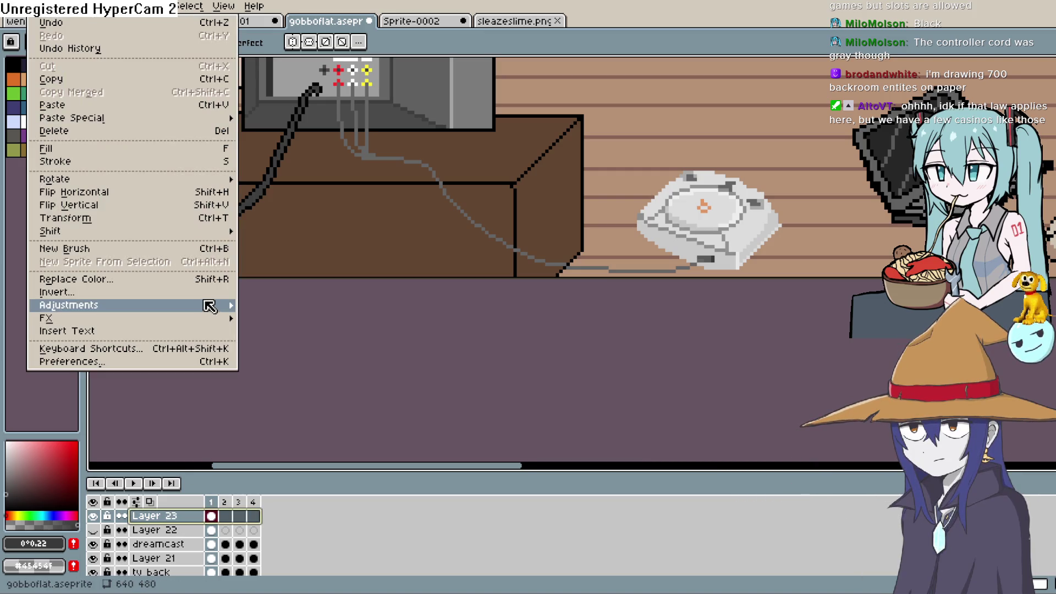
pyautogui.moveTo(208, 319)
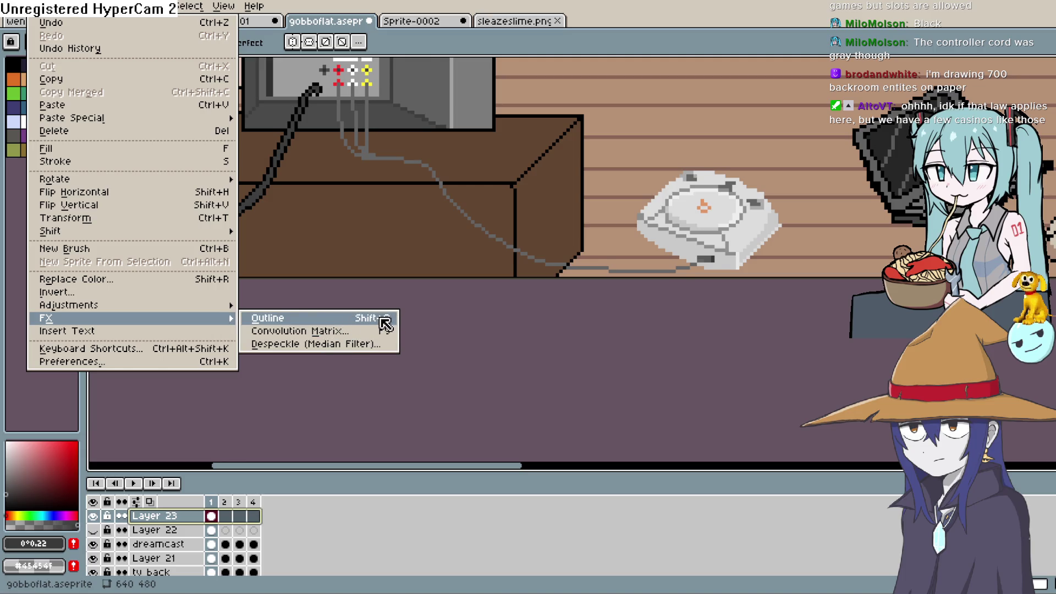
pyautogui.click(380, 319)
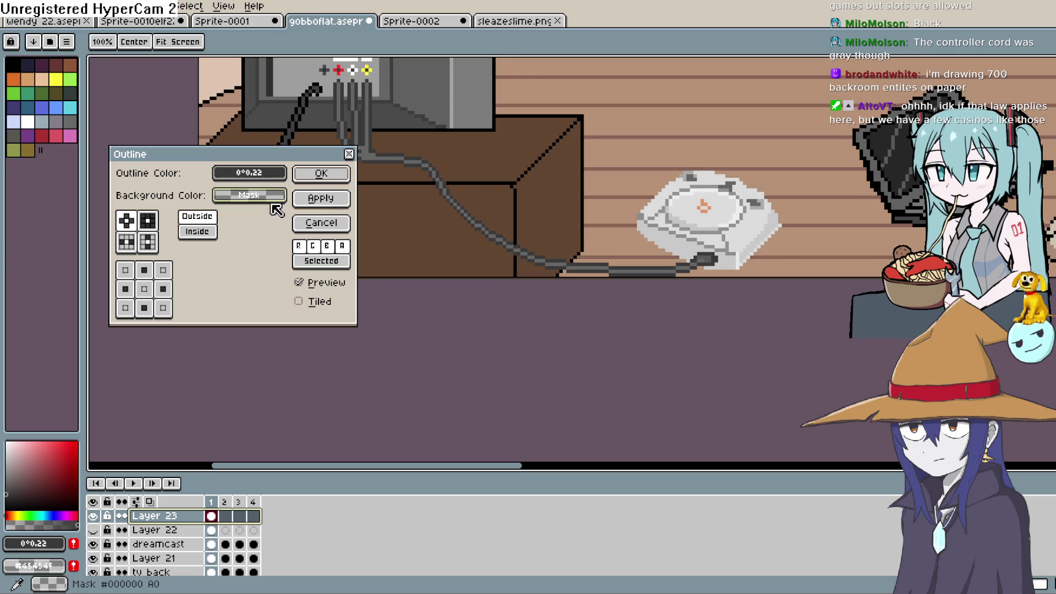
pyautogui.click(350, 154)
pyautogui.click(39, 6)
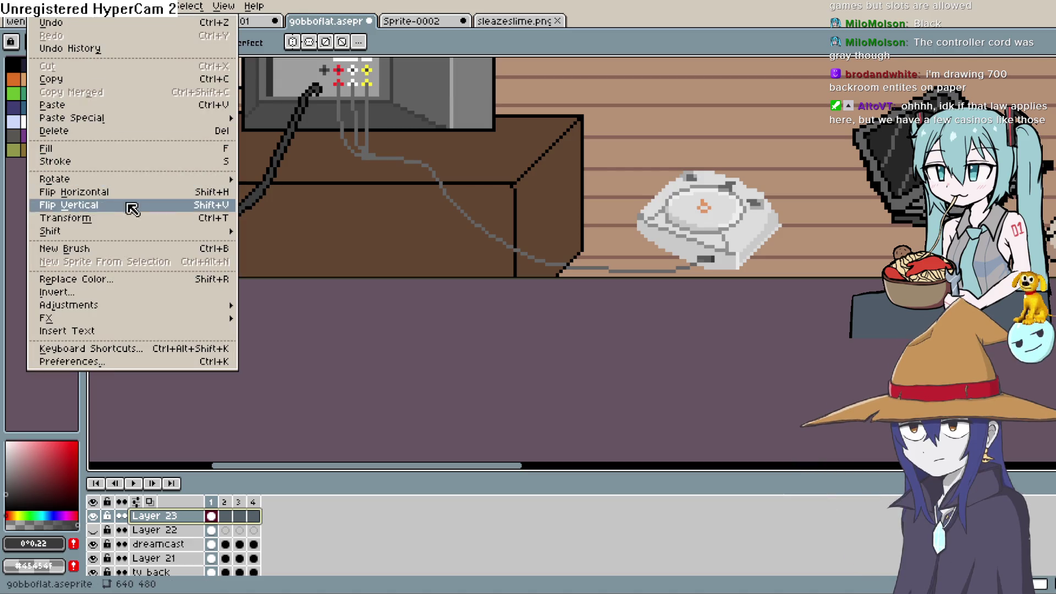
pyautogui.moveTo(200, 318)
pyautogui.click(341, 319)
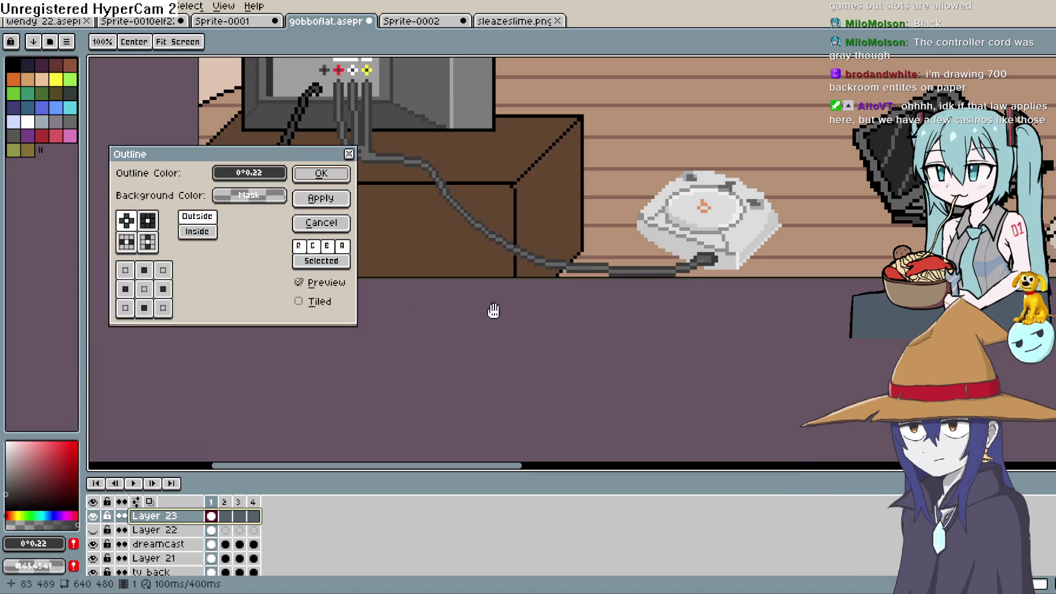
pyautogui.click(321, 198)
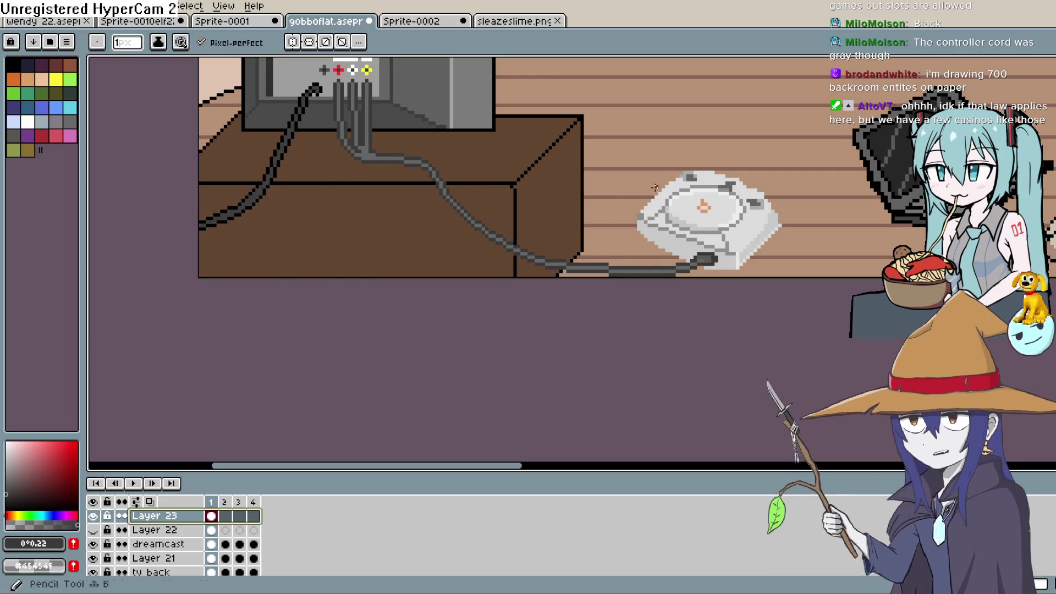
# - Sample the yellow jack's colour and paint the rightmost cable plug yellow
pyautogui.scroll(-2, 655, 187)
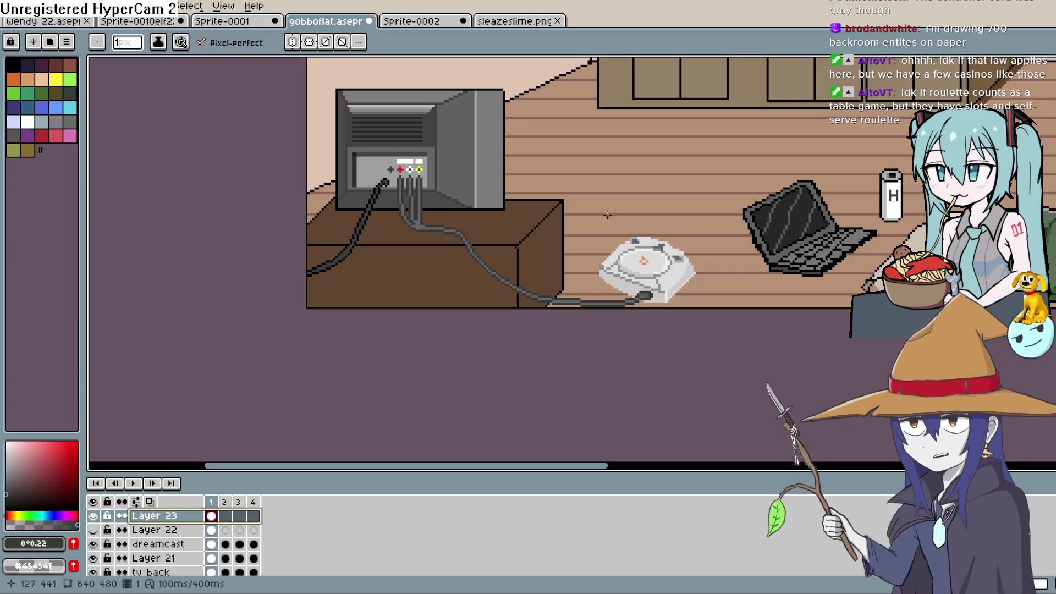
pyautogui.press('space')
pyautogui.moveTo(618, 213)
pyautogui.mouseDown()
pyautogui.moveTo(644, 210)
pyautogui.moveTo(653, 226)
pyautogui.moveTo(642, 224)
pyautogui.mouseUp()
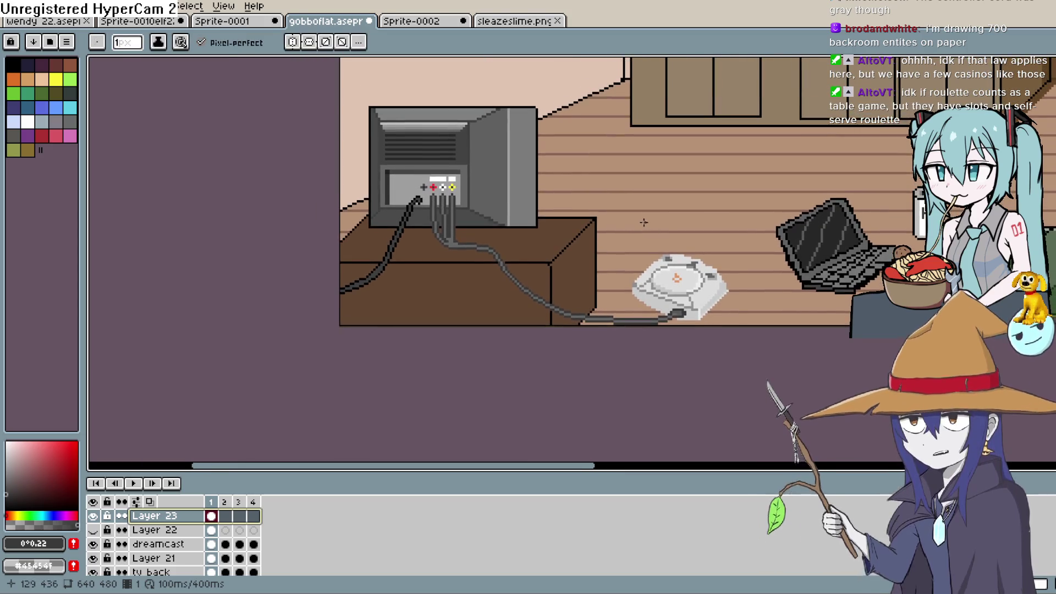
pyautogui.scroll(3, 497, 228)
pyautogui.moveTo(387, 243); pyautogui.dragTo(484, 268)
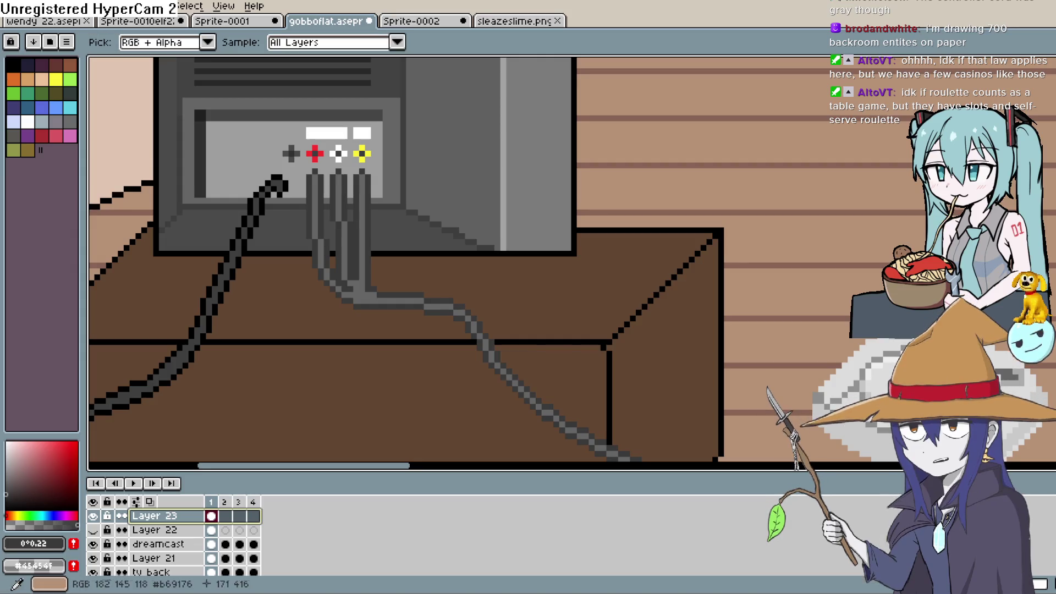
pyautogui.click(363, 151)
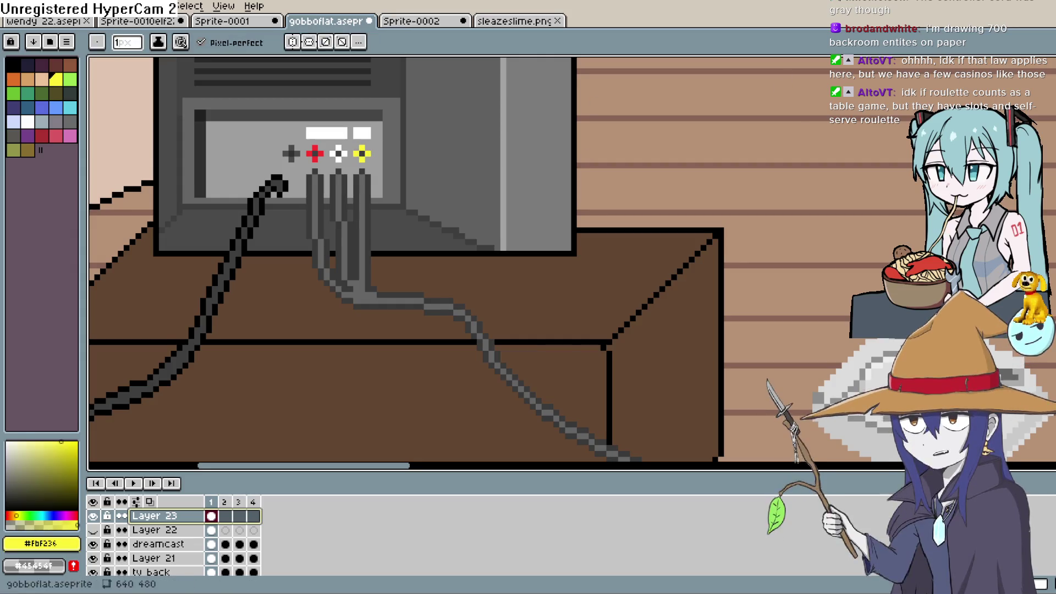
pyautogui.press('space')
pyautogui.moveTo(421, 234); pyautogui.dragTo(457, 233)
pyautogui.scroll(1, 457, 232)
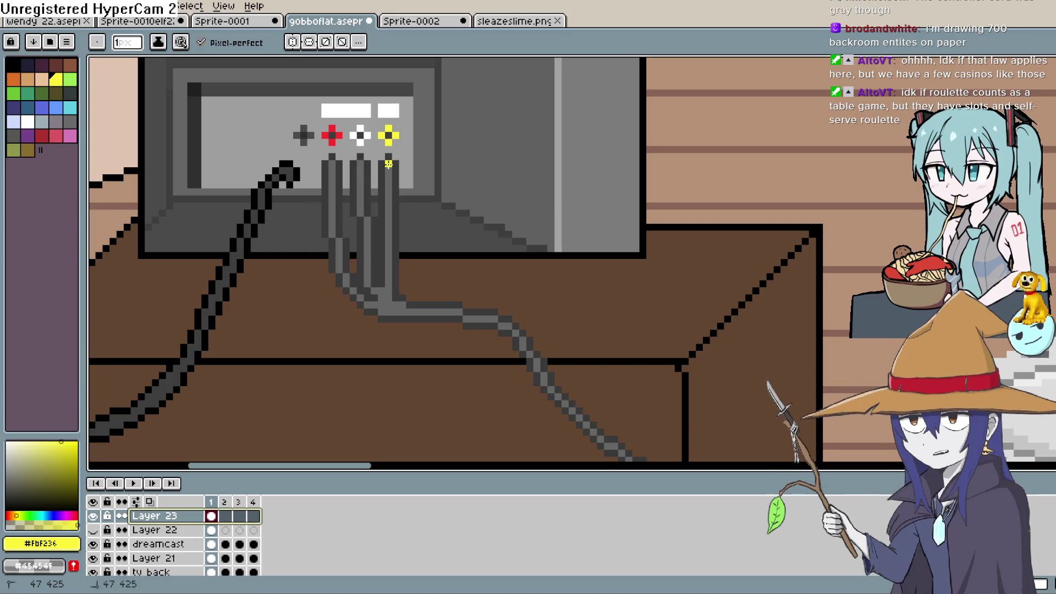
pyautogui.moveTo(389, 187); pyautogui.dragTo(398, 161)
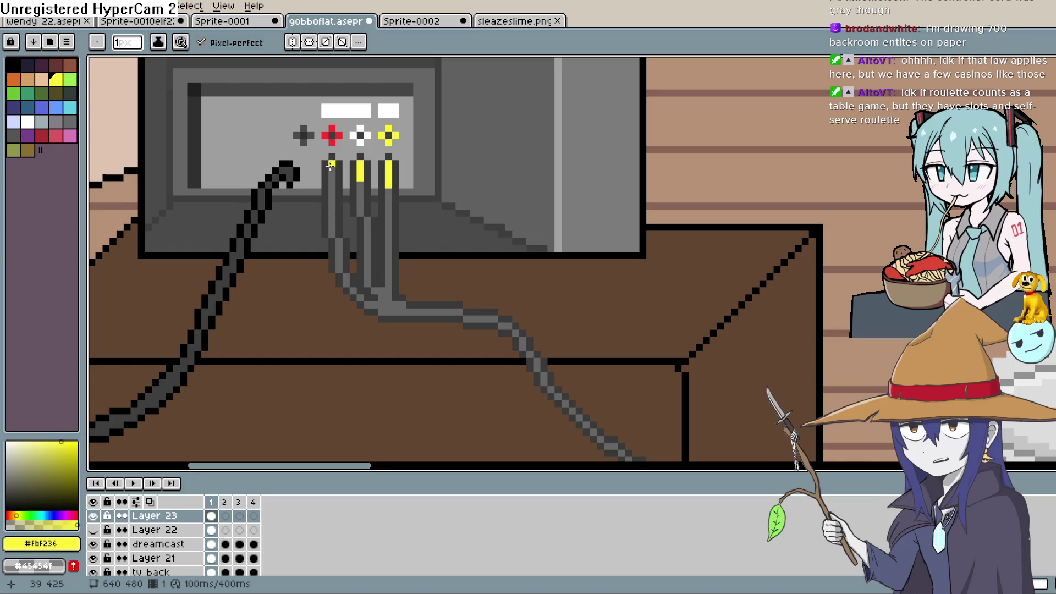
# - Paint the middle plug white and the left plug red, sampling each jack's colour
pyautogui.press('i')
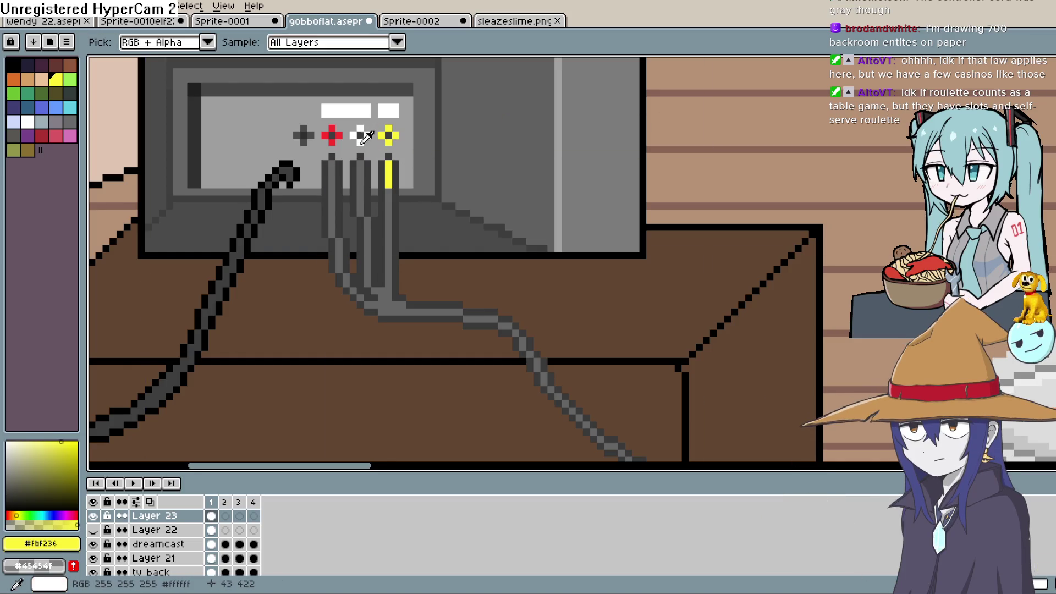
pyautogui.click(360, 136)
pyautogui.press('b')
pyautogui.moveTo(360, 160); pyautogui.dragTo(360, 183)
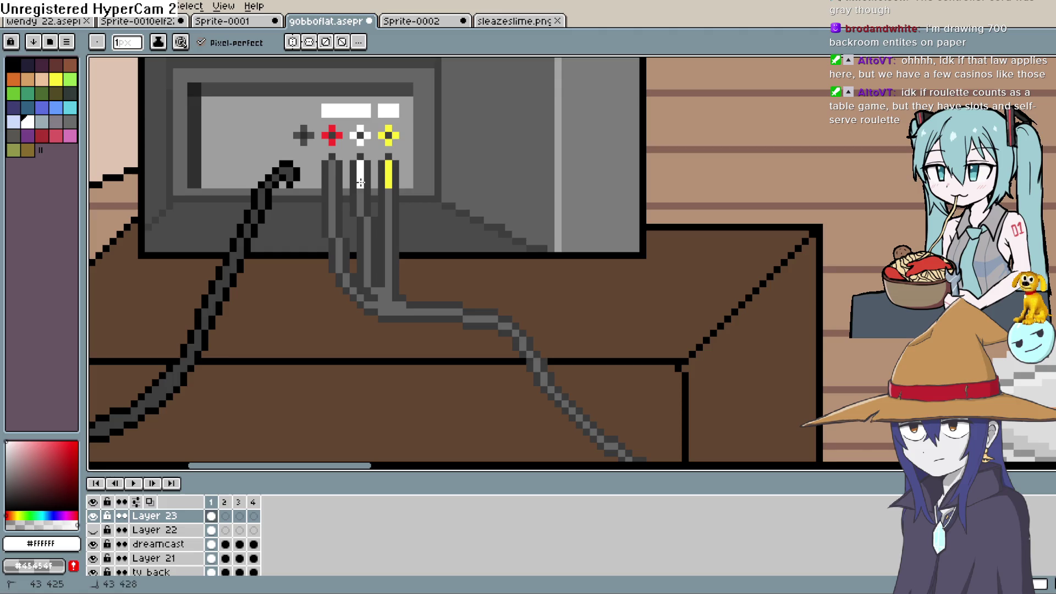
pyautogui.press('i')
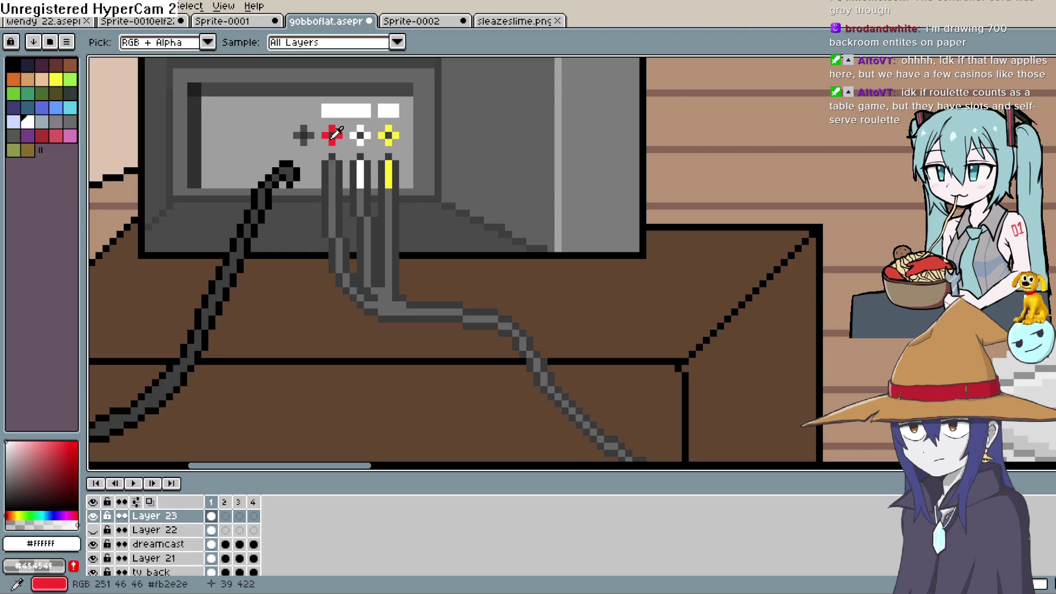
pyautogui.click(333, 137)
pyautogui.press('b')
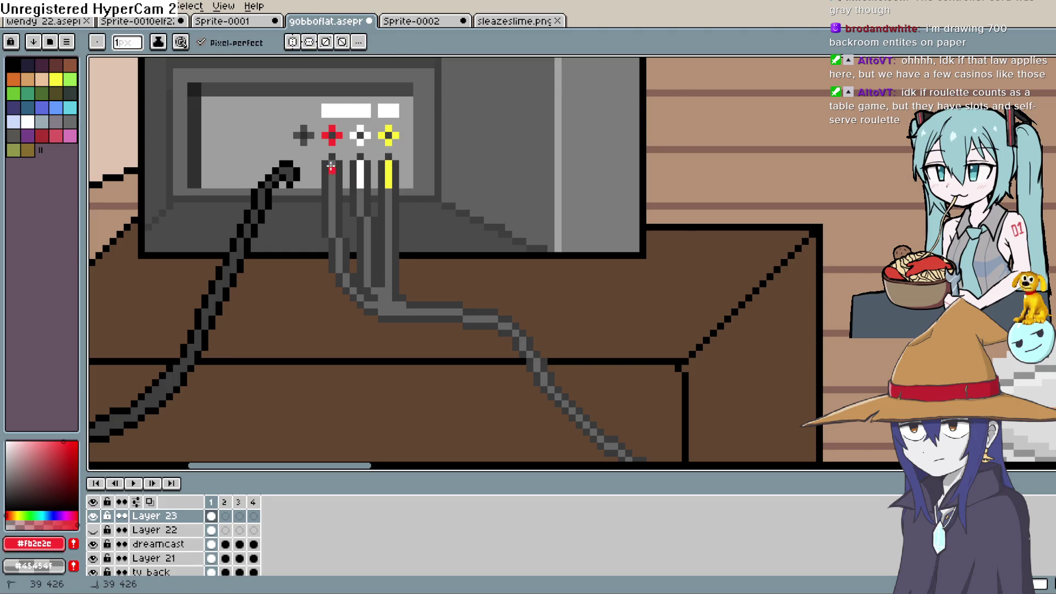
pyautogui.moveTo(332, 160); pyautogui.dragTo(332, 187)
# - Deepen the red and try light grey pixels on the red plug, undoing the unwanted ones
pyautogui.scroll(-1, 537, 176)
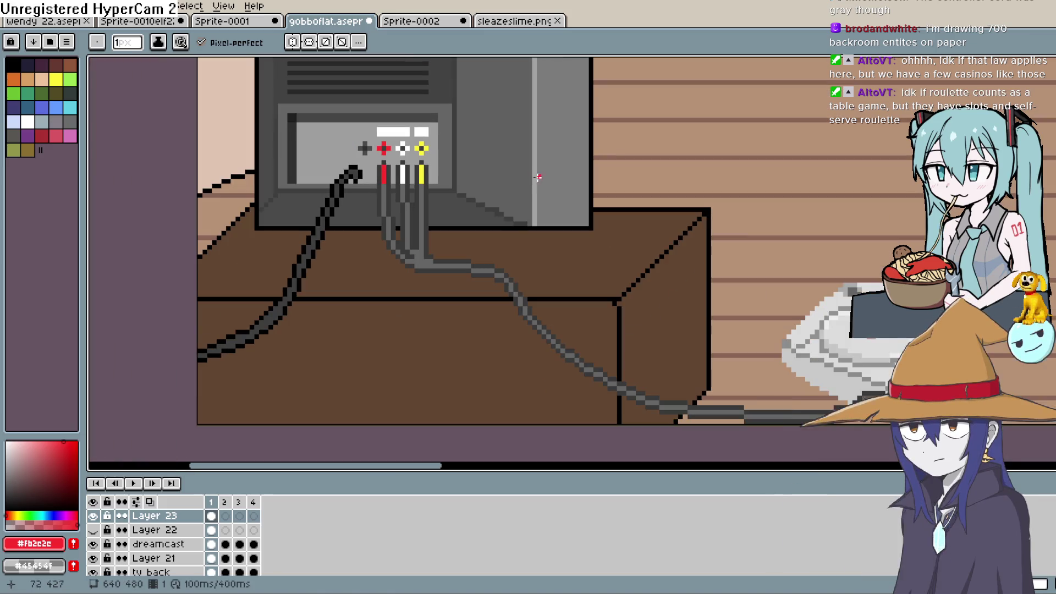
pyautogui.scroll(1, 524, 191)
pyautogui.scroll(1, 524, 191)
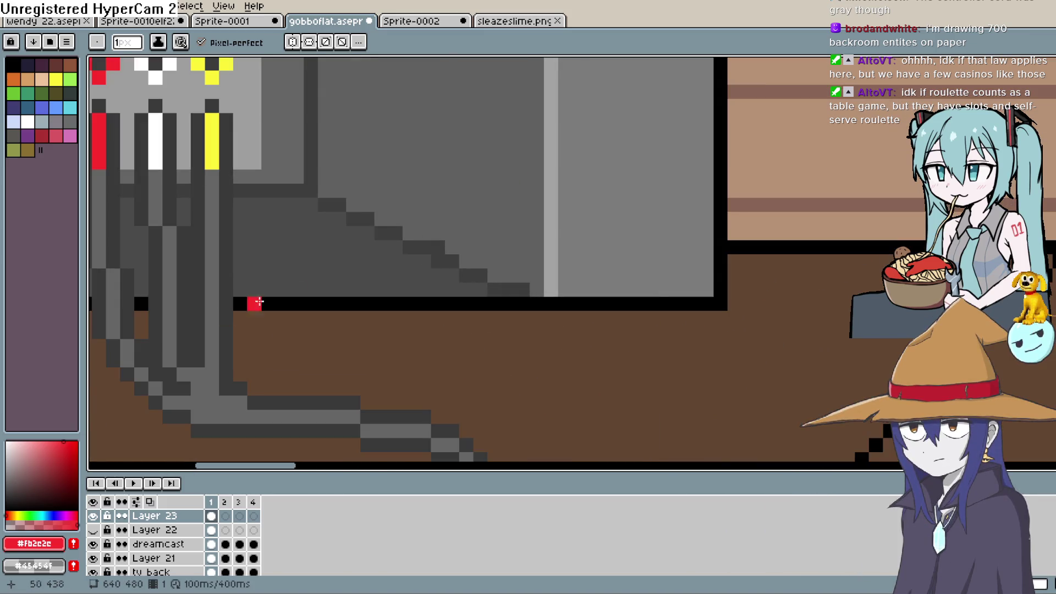
pyautogui.moveTo(59, 448); pyautogui.dragTo(60, 461)
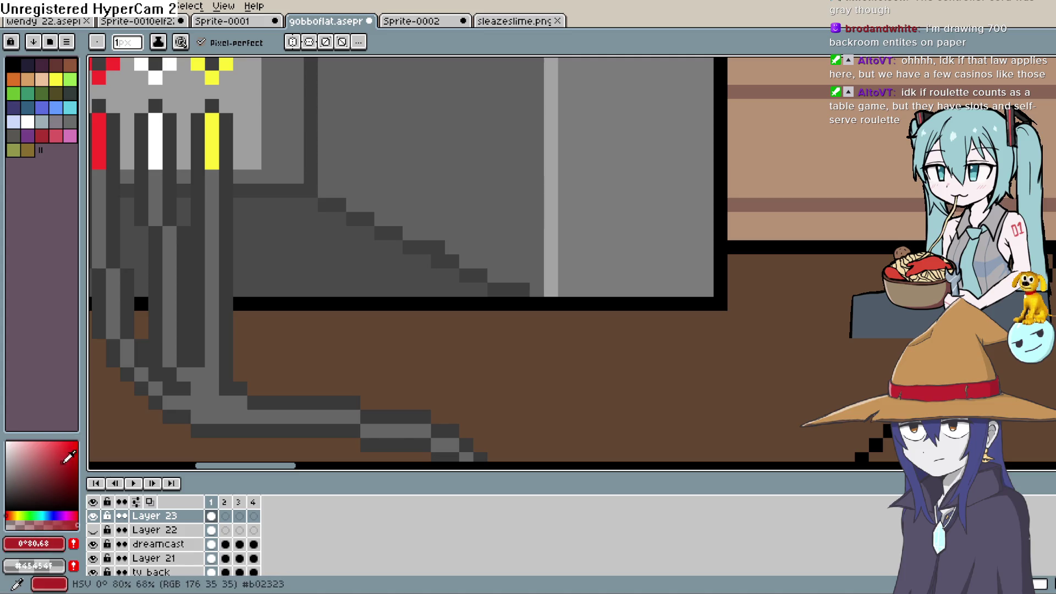
pyautogui.hscroll(-5, 361, 245)
pyautogui.scroll(1, 361, 245)
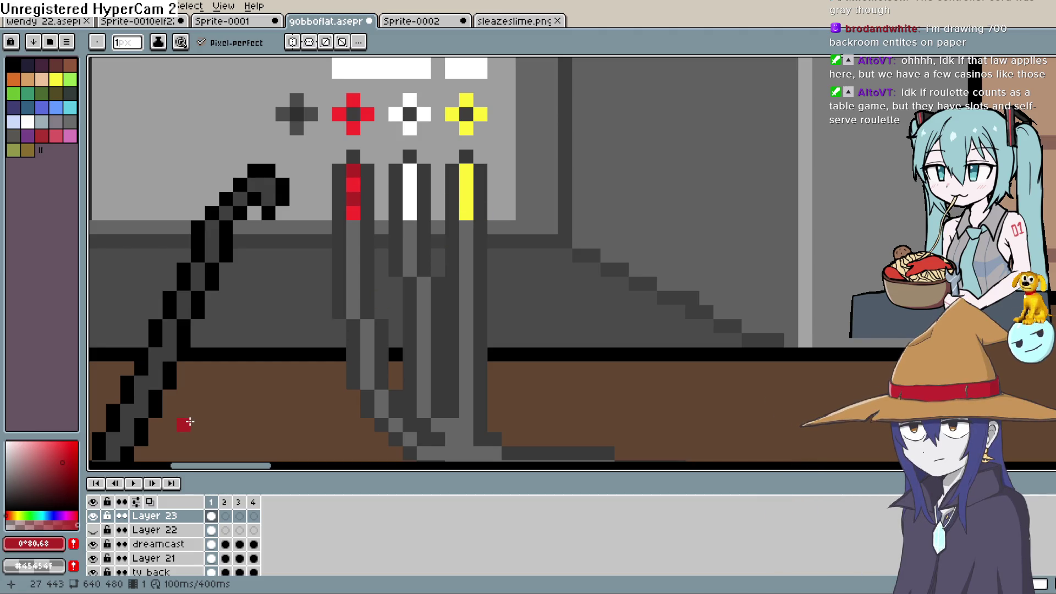
pyautogui.keyDown('alt'); pyautogui.click(459, 146); pyautogui.keyUp('alt')
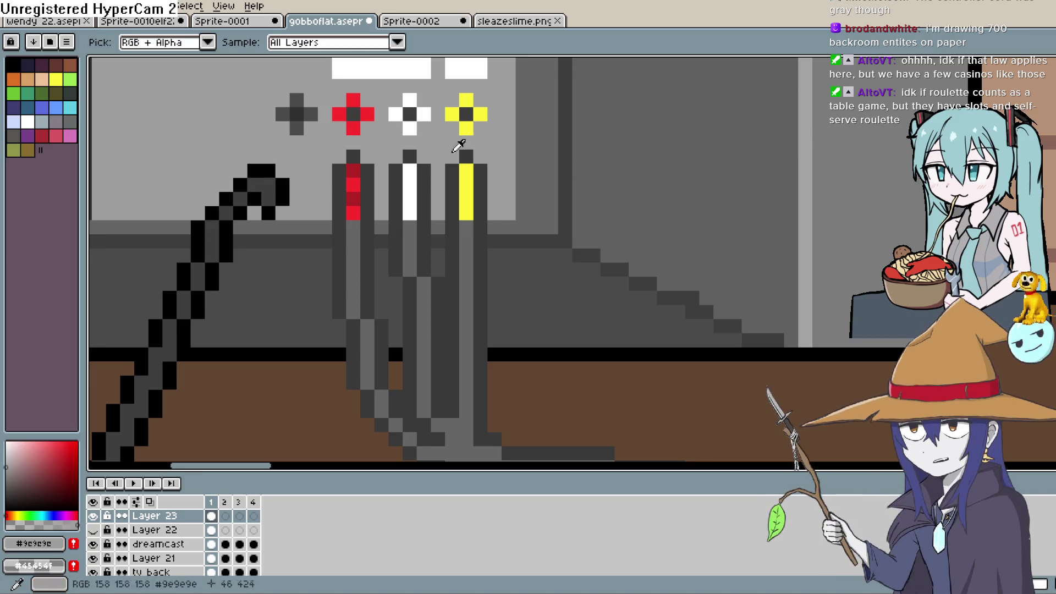
pyautogui.click(345, 199)
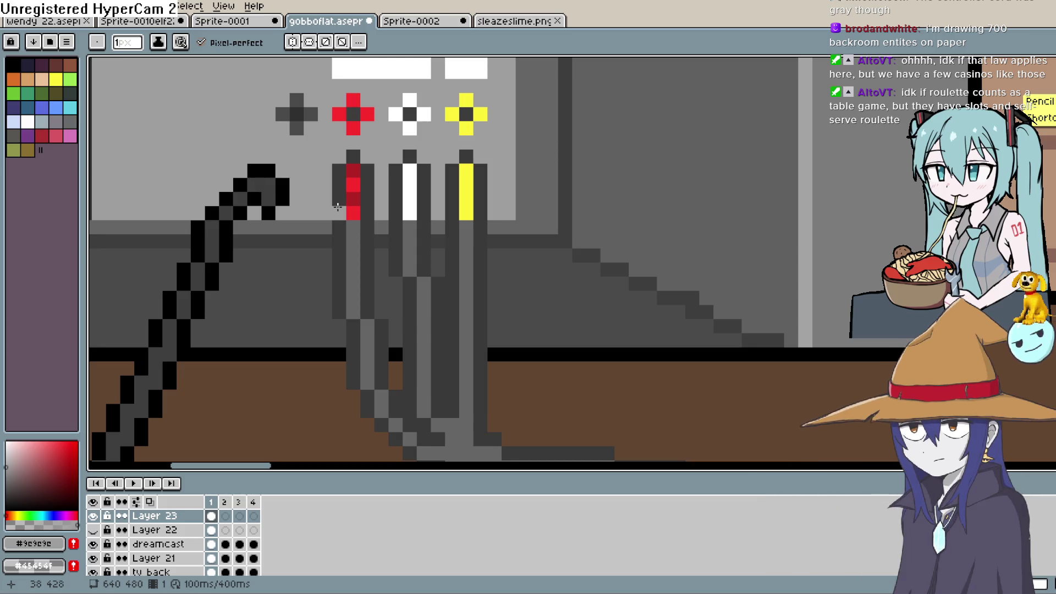
pyautogui.moveTo(338, 192)
pyautogui.mouseDown()
pyautogui.moveTo(341, 170)
pyautogui.moveTo(347, 197)
pyautogui.moveTo(339, 184)
pyautogui.mouseUp()
pyautogui.hotkey('ctrl', 'z')
pyautogui.click(368, 191)
pyautogui.hotkey('ctrl', 'z')
pyautogui.click(356, 200)
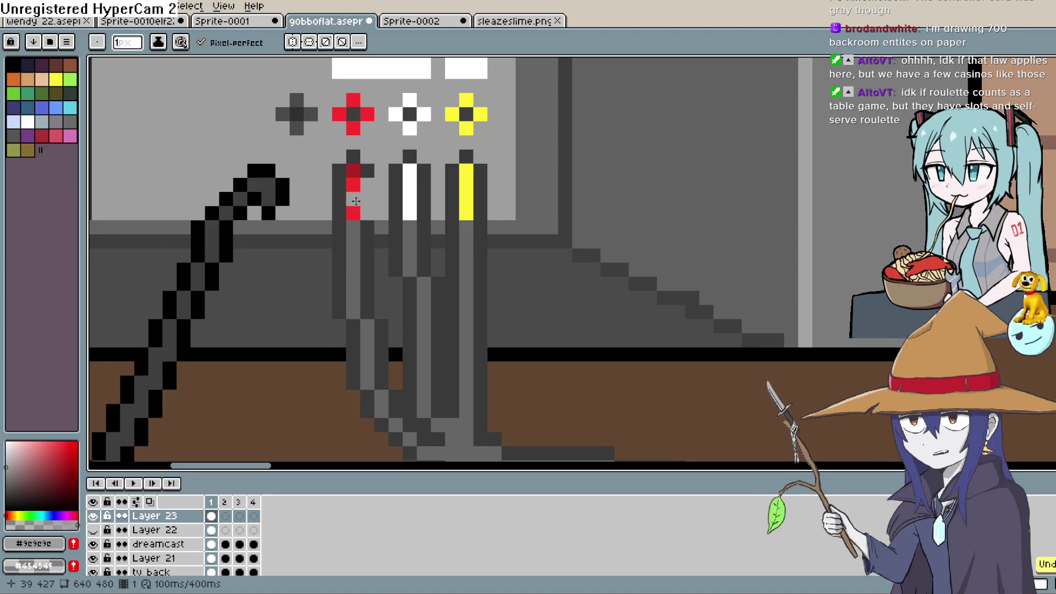
pyautogui.hotkey('ctrl', 'z')
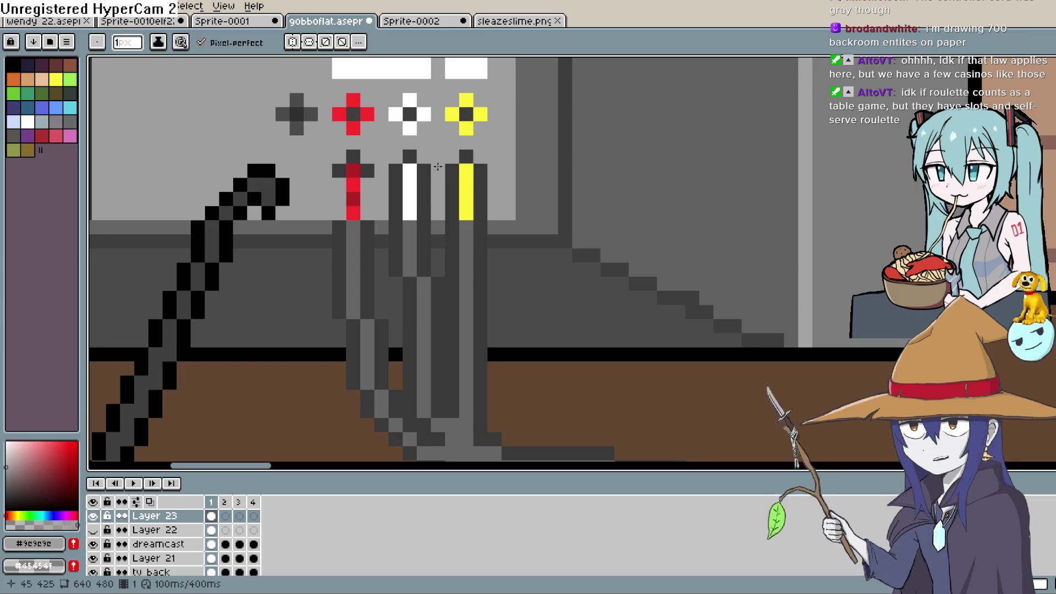
pyautogui.scroll(-3, 530, 159)
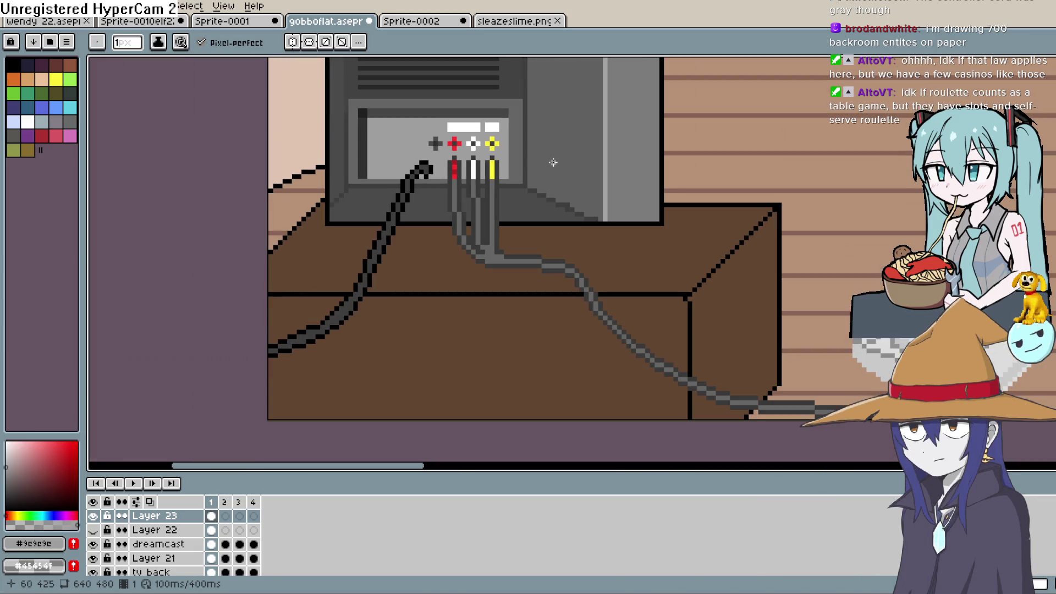
pyautogui.scroll(3, 550, 165)
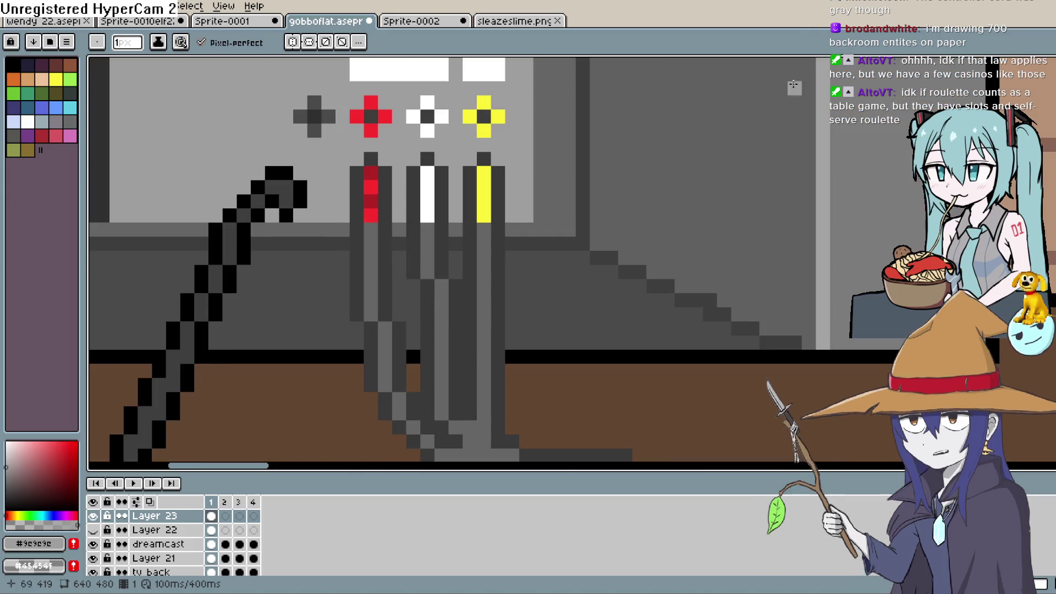
# - Shade the white plug with a slightly darkened light grey
pyautogui.press('i')
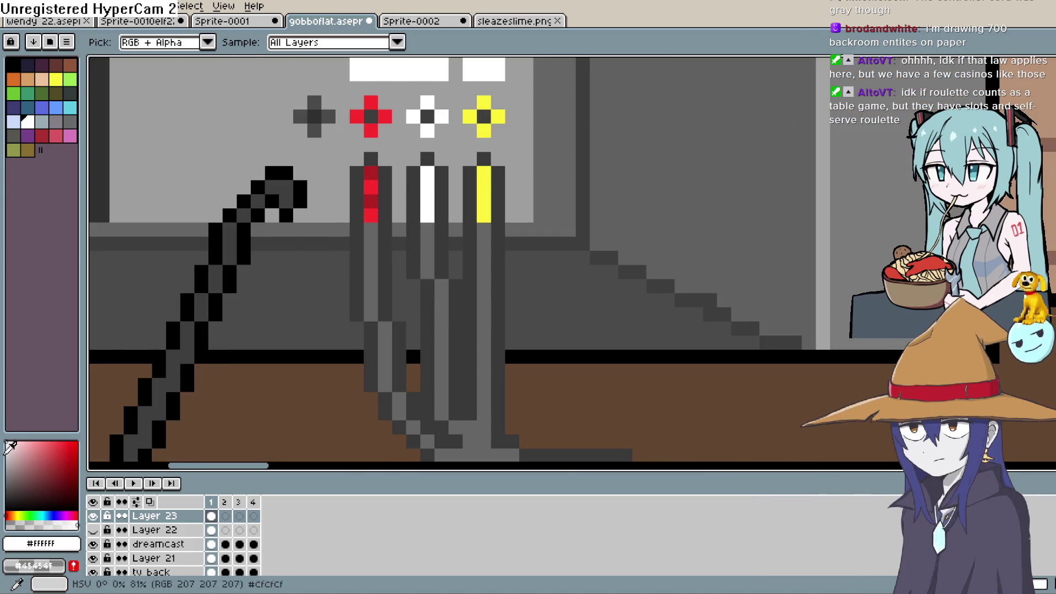
pyautogui.click(11, 442)
pyautogui.click(7, 456)
pyautogui.press('b')
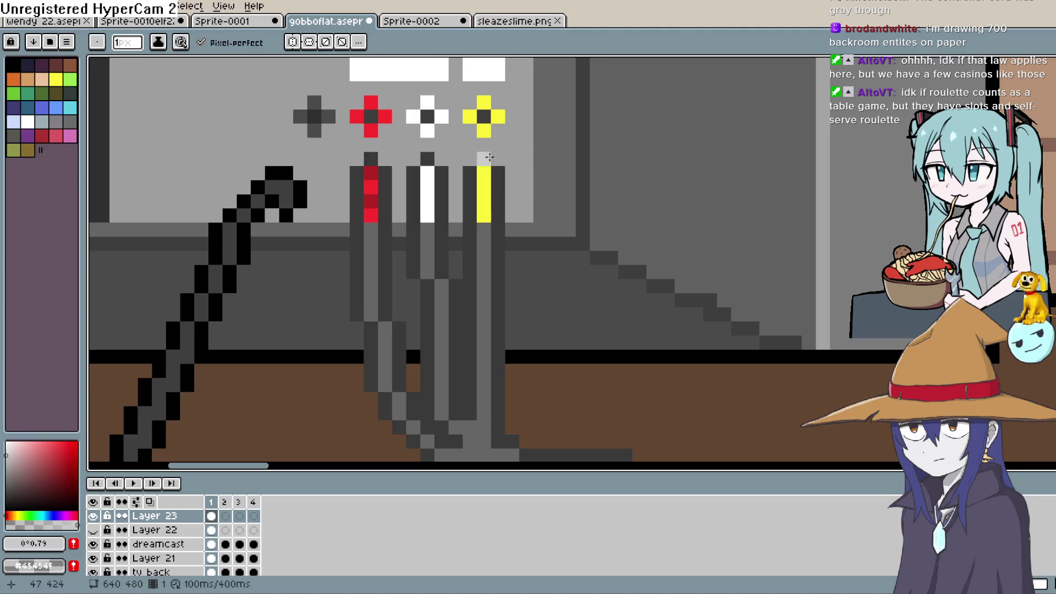
pyautogui.click(427, 173)
pyautogui.moveTo(426, 173); pyautogui.dragTo(427, 195)
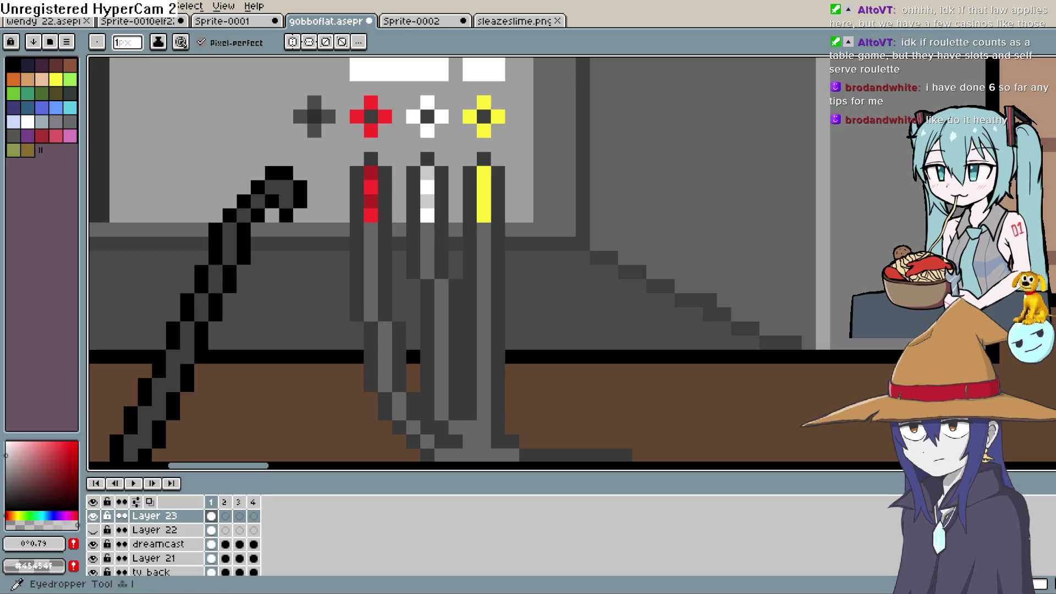
# - Sample the yellow plug's colour, deepen it slightly, and pan over to the console and laptop
pyautogui.press('i')
pyautogui.click(484, 182)
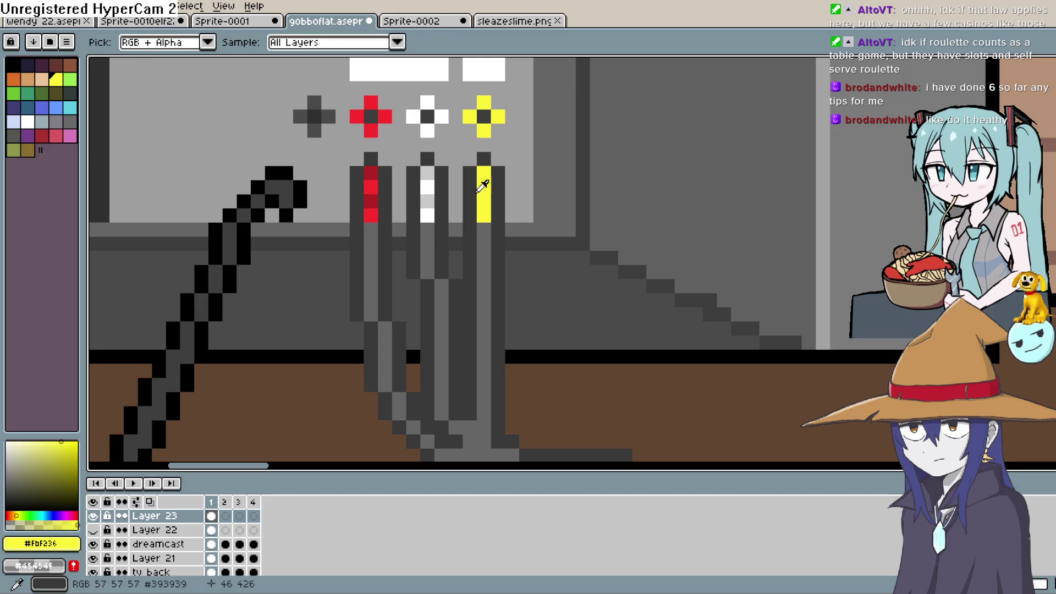
pyautogui.click(61, 458)
pyautogui.press('b')
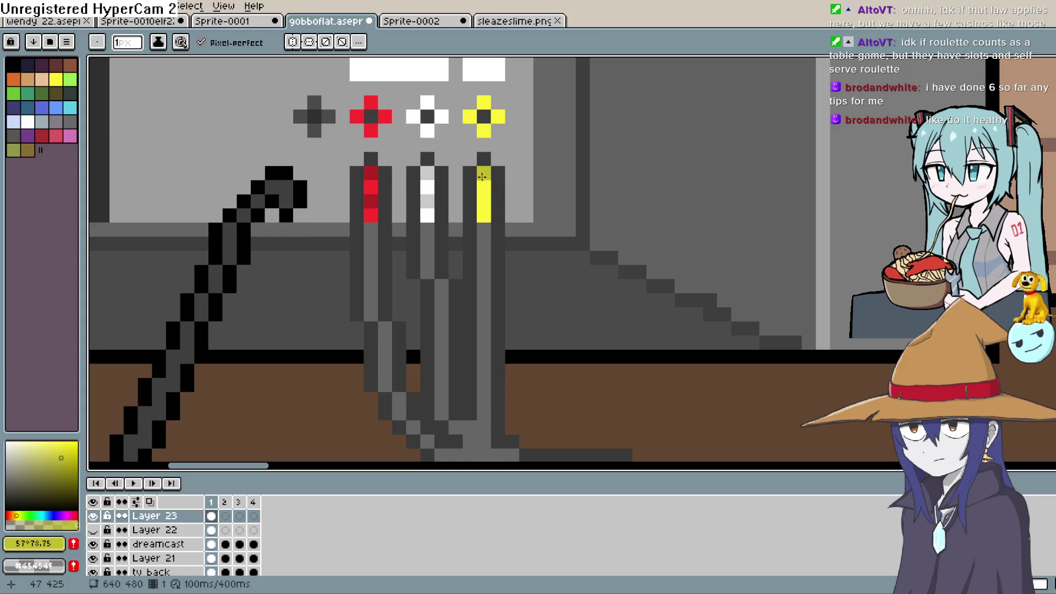
pyautogui.scroll(-5, 554, 214)
pyautogui.moveTo(980, 327)
pyautogui.mouseDown()
pyautogui.moveTo(888, 316)
pyautogui.moveTo(805, 258)
pyautogui.moveTo(777, 258)
pyautogui.mouseUp()
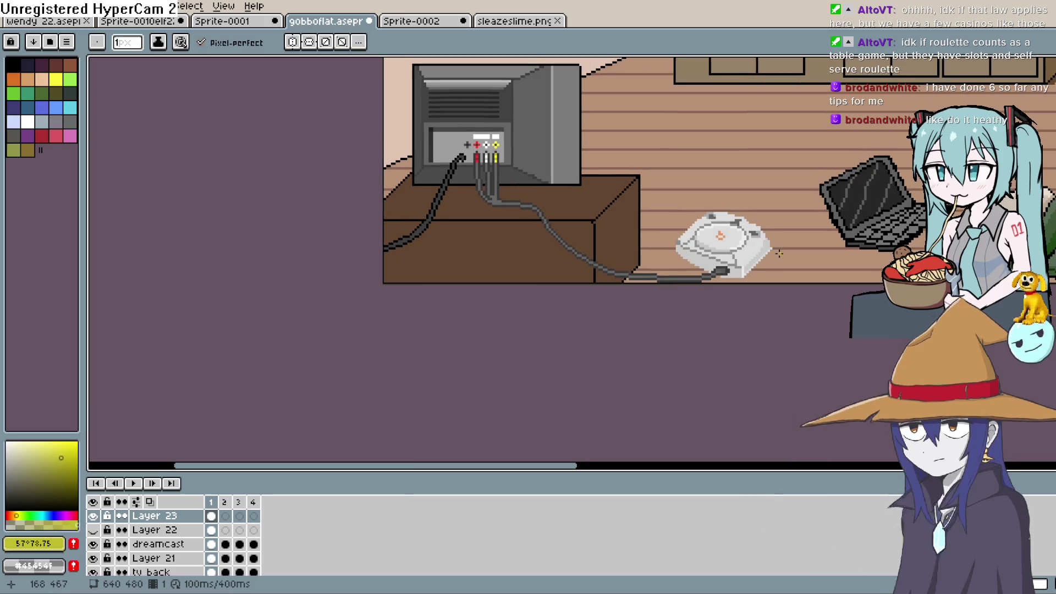
pyautogui.scroll(2, 761, 272)
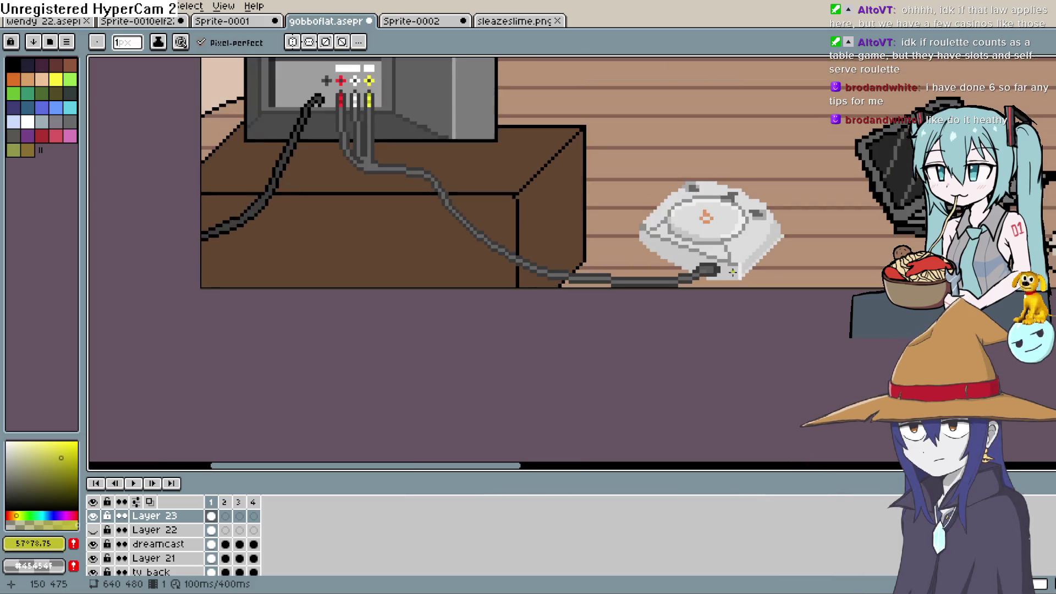
pyautogui.scroll(-2, 744, 281)
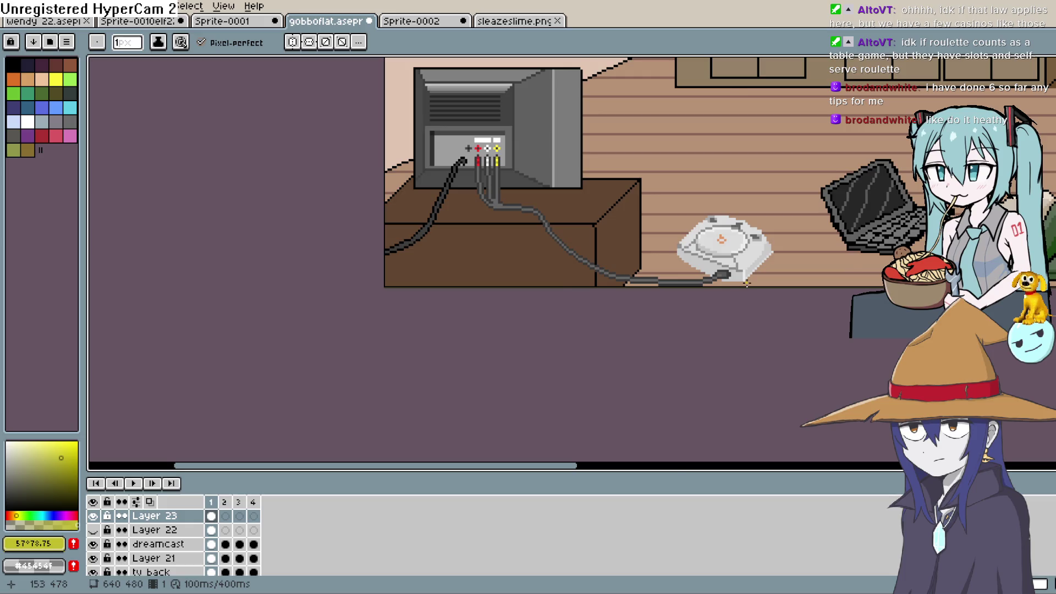
pyautogui.scroll(-1, 746, 283)
pyautogui.scroll(1, 748, 282)
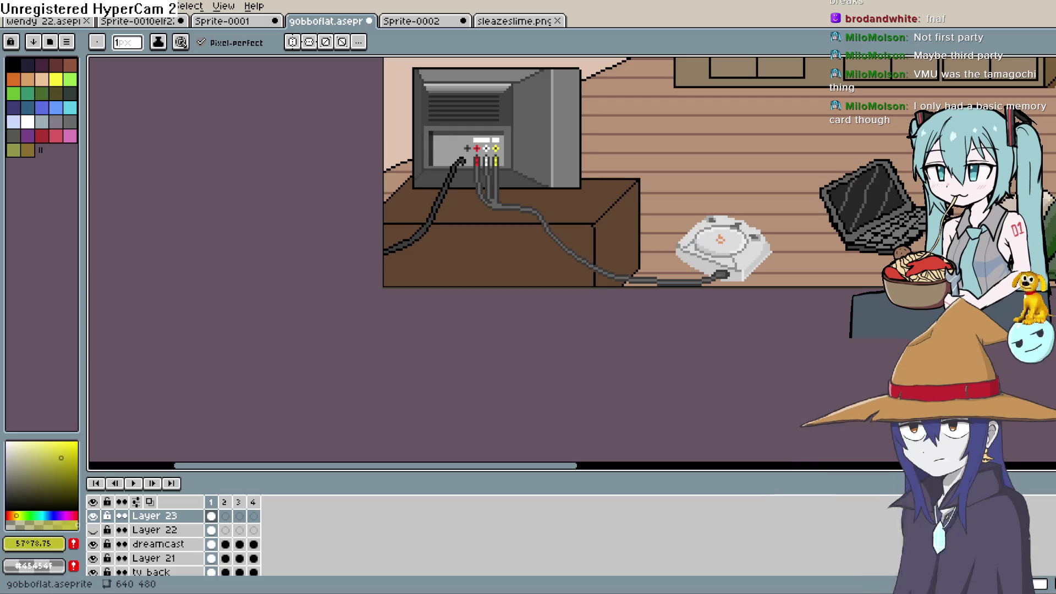
# - Pan and zoom in on the Dreamcast and laptop area of the room scene
pyautogui.moveTo(767, 219); pyautogui.dragTo(610, 275)
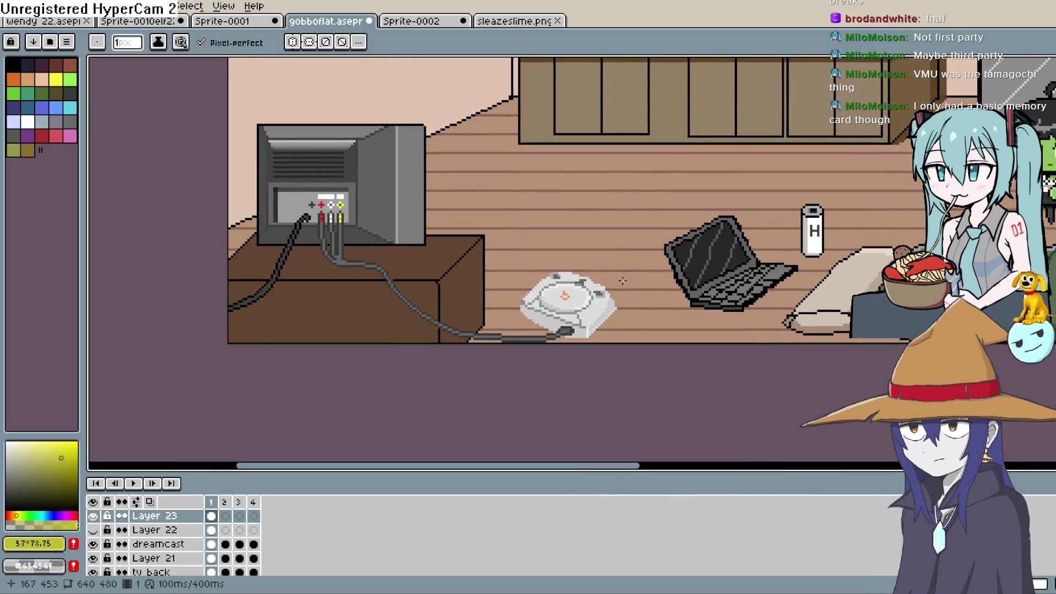
pyautogui.scroll(2, 613, 293)
pyautogui.scroll(2, 613, 292)
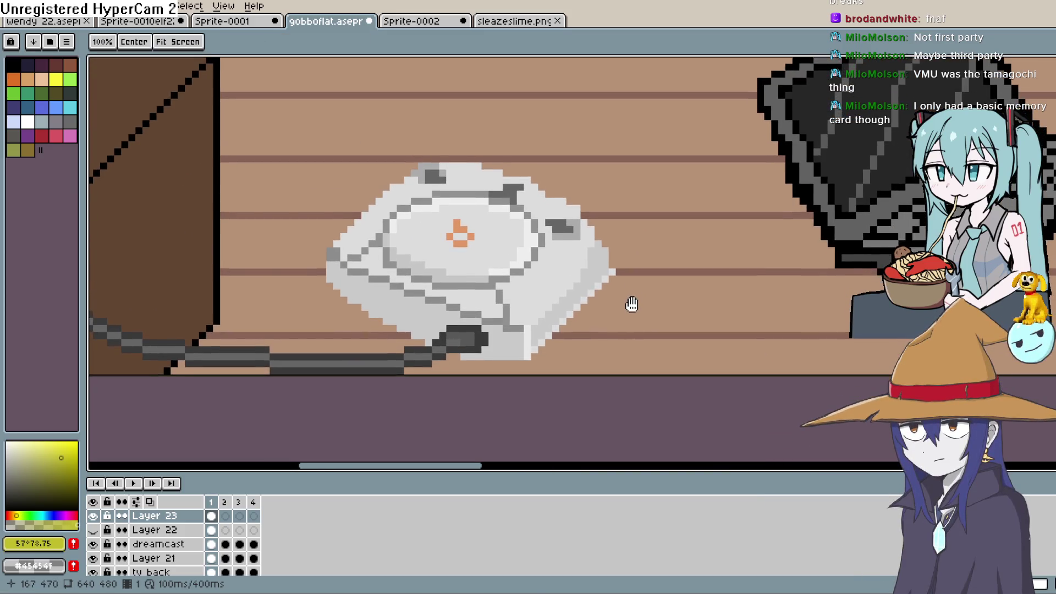
pyautogui.scroll(1, 632, 300)
# - In Wheel of Names, add 'fnaf' as a new entry line, making 80 entries
pyautogui.hotkey('alt', 'Tab')
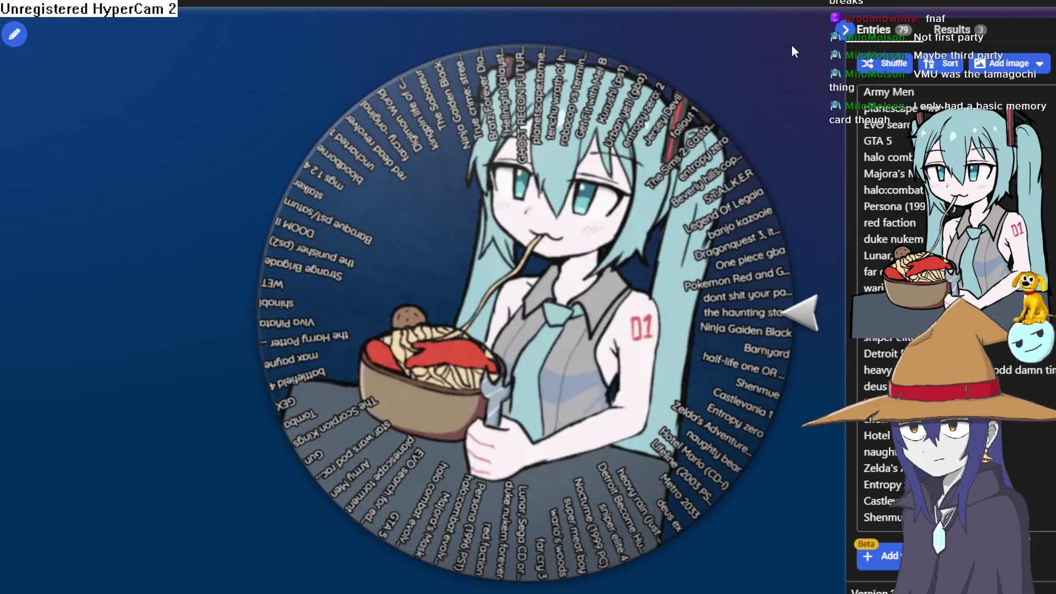
pyautogui.press('Escape')
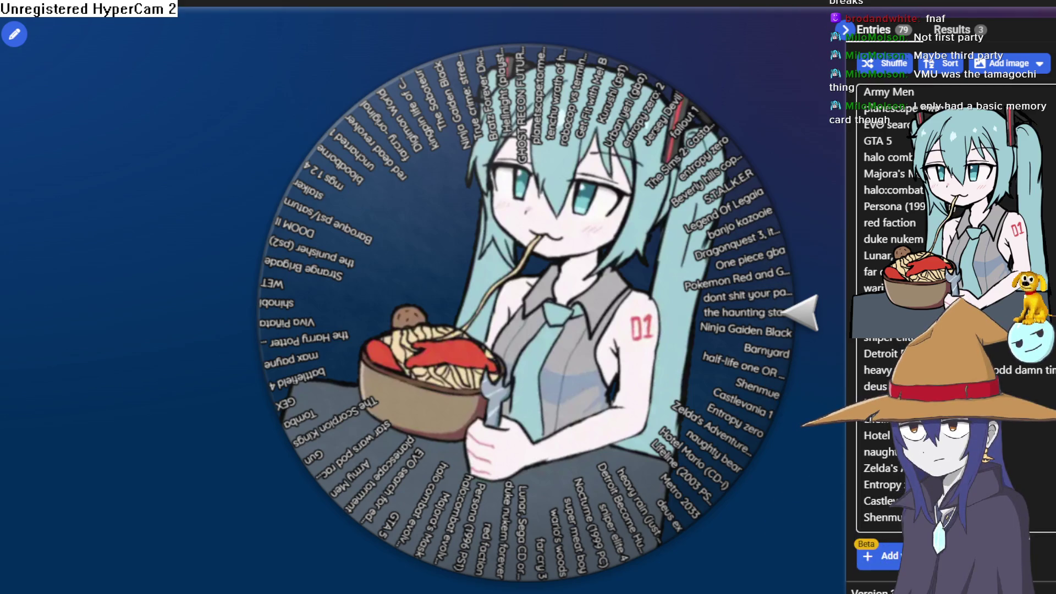
pyautogui.press('Return')
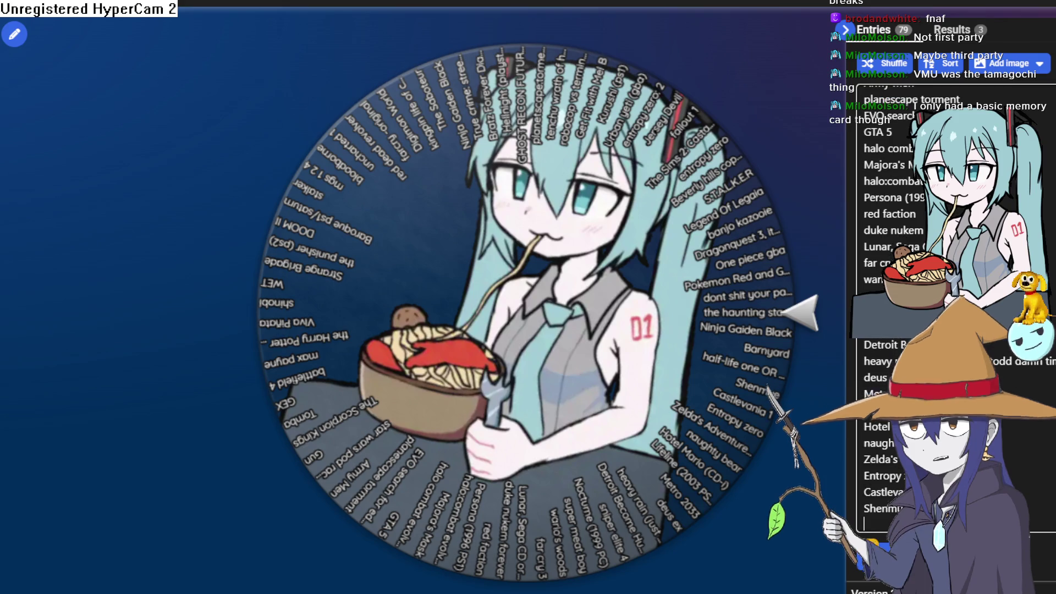
pyautogui.write('fnaf')
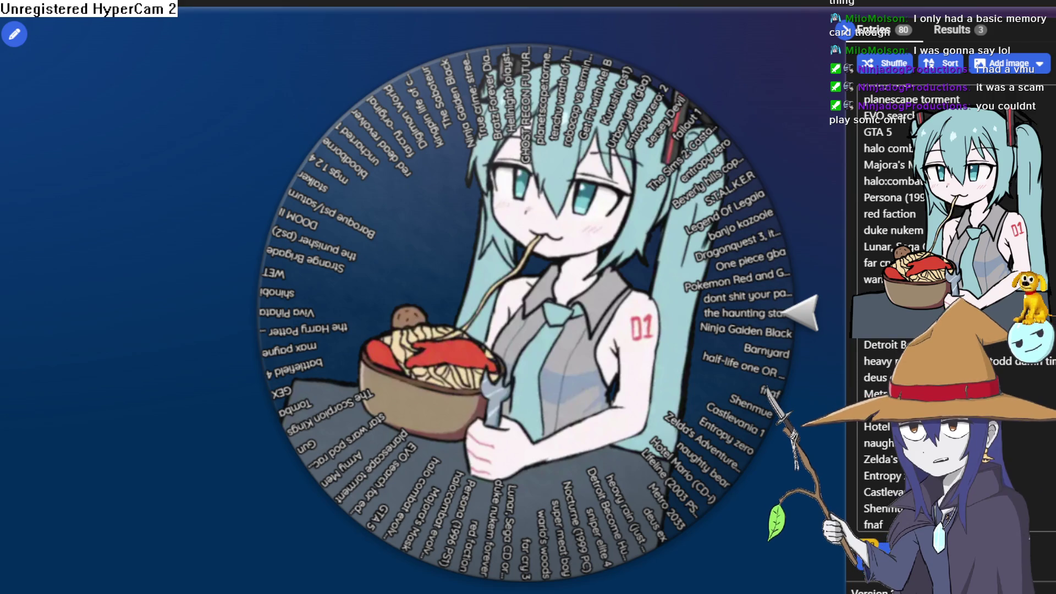
# - Return to the gobboflat room scene in Aseprite
pyautogui.hotkey('alt', 'Tab')
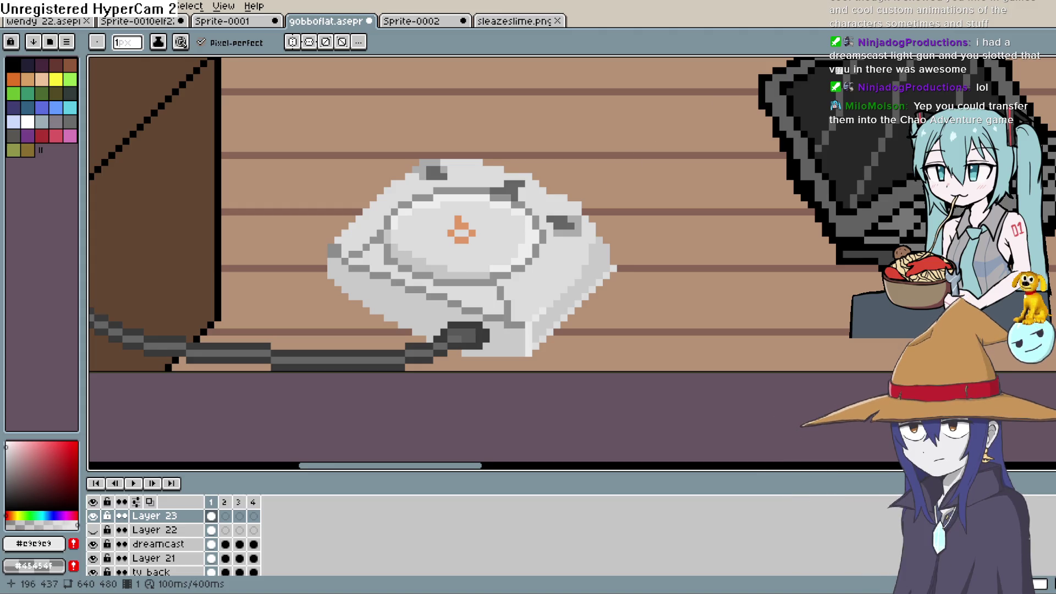
pyautogui.scroll(-2, 549, 237)
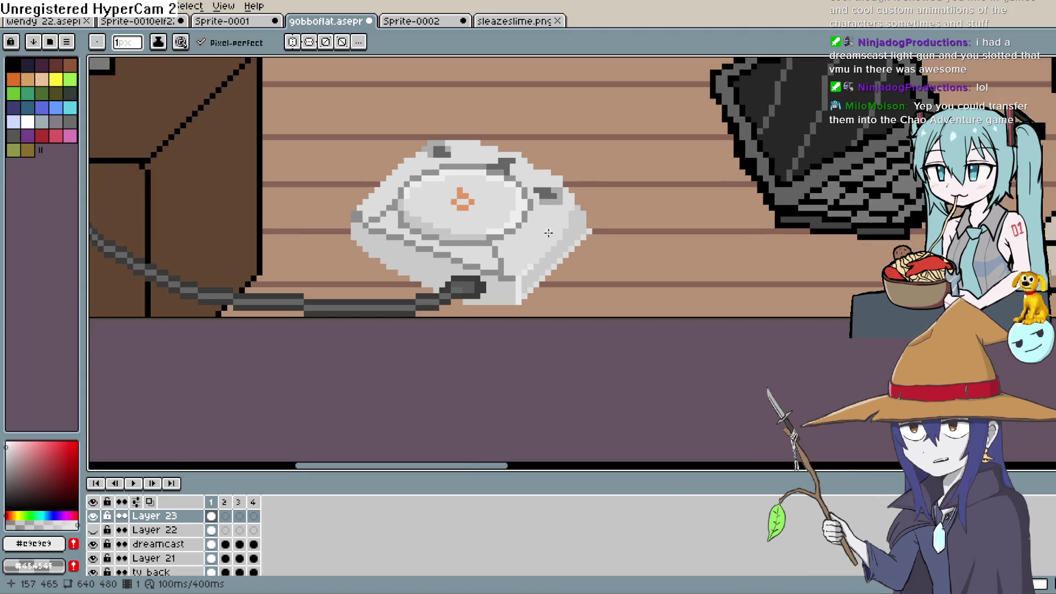
pyautogui.scroll(1, 549, 237)
pyautogui.scroll(-1, 549, 237)
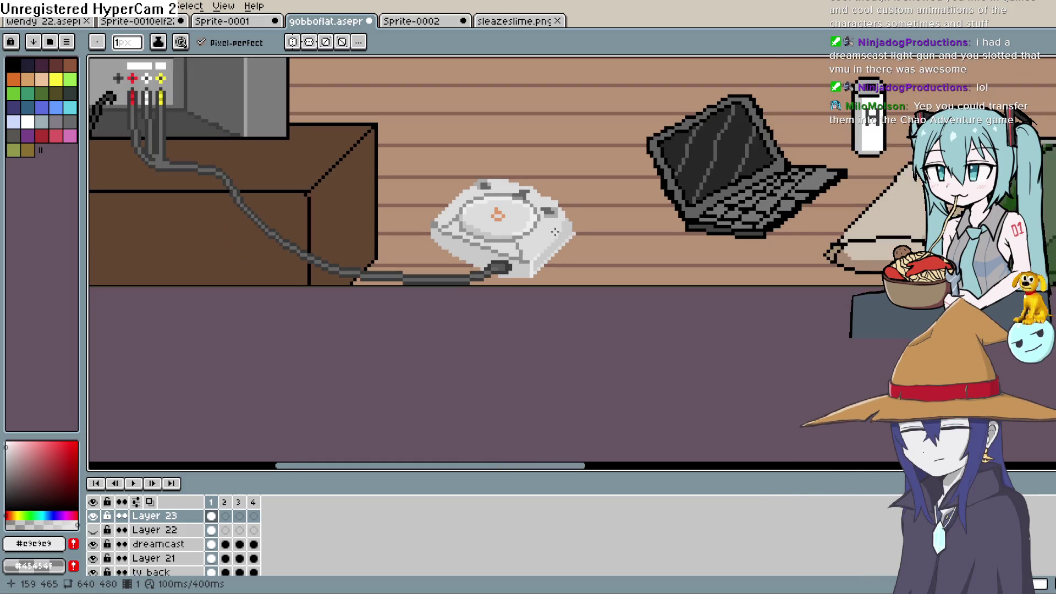
pyautogui.scroll(1, 549, 237)
pyautogui.moveTo(554, 242); pyautogui.dragTo(541, 287)
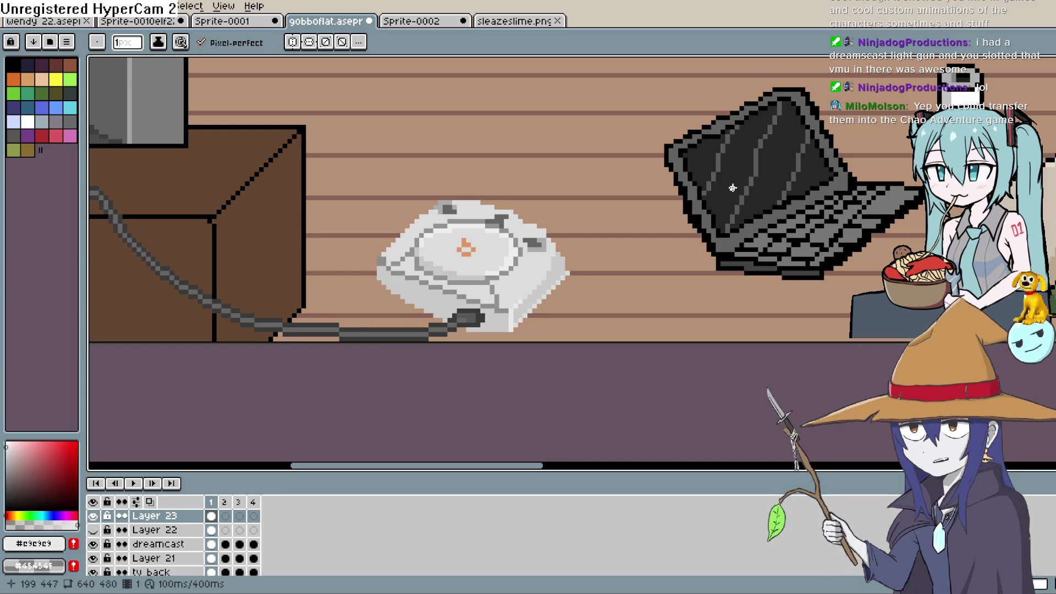
pyautogui.moveTo(528, 315); pyautogui.dragTo(552, 279)
pyautogui.scroll(-2, 553, 279)
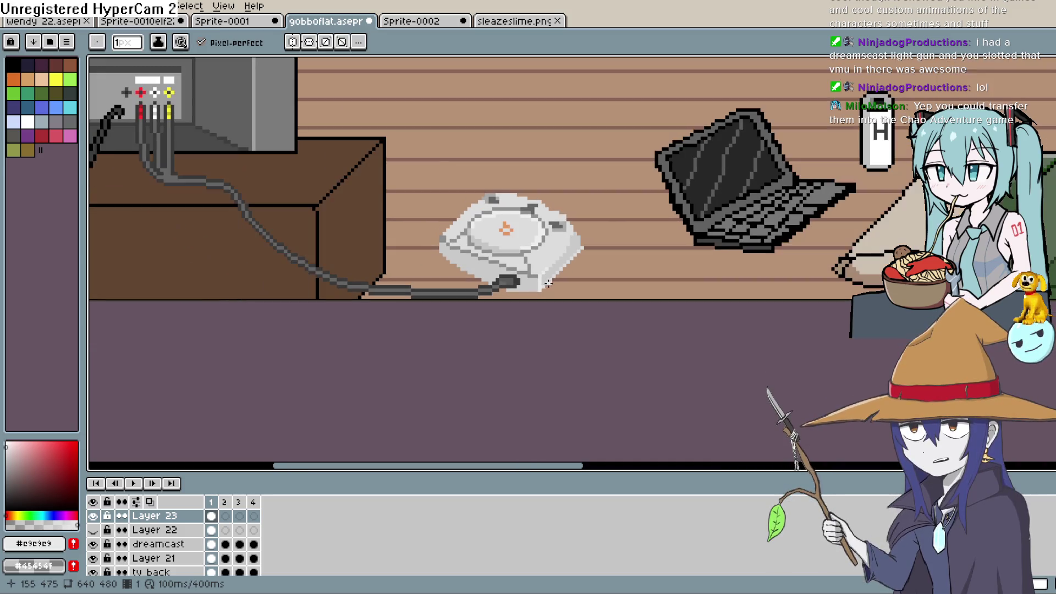
pyautogui.scroll(1, 553, 279)
pyautogui.press('alt')
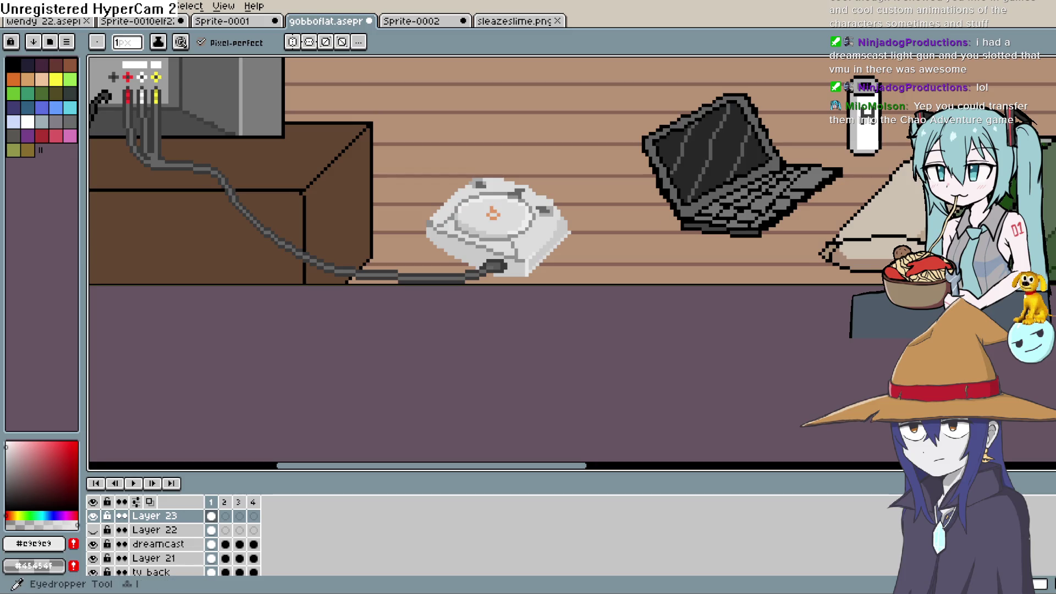
pyautogui.moveTo(479, 249); pyautogui.dragTo(665, 254)
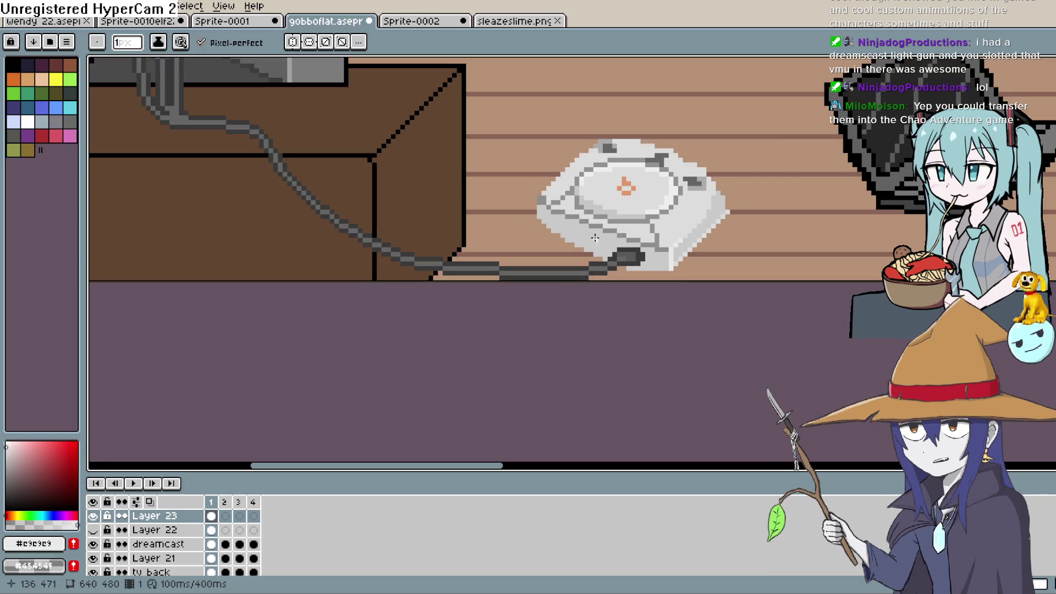
# - Sample the cable's #585858 grey and pencil a short line on the Dreamcast's front edge
pyautogui.click(7, 499)
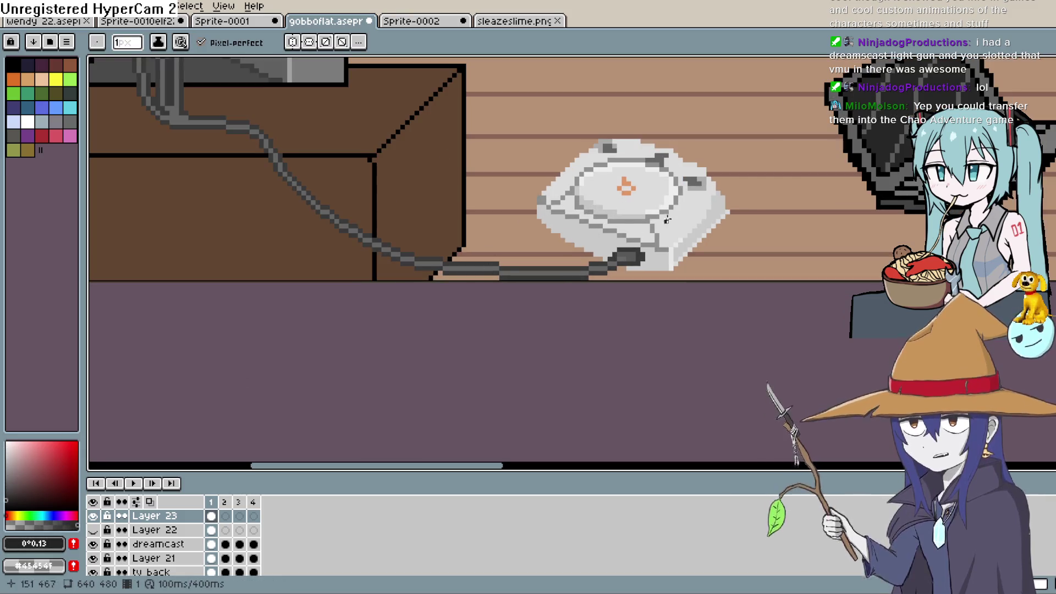
pyautogui.click(570, 257)
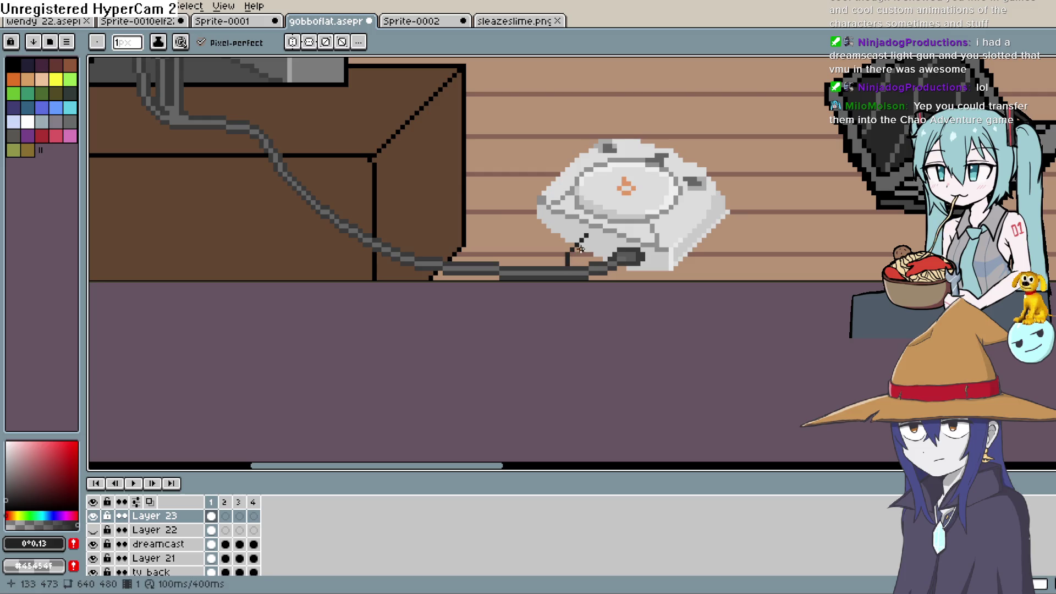
pyautogui.hotkey('ctrl', 'z')
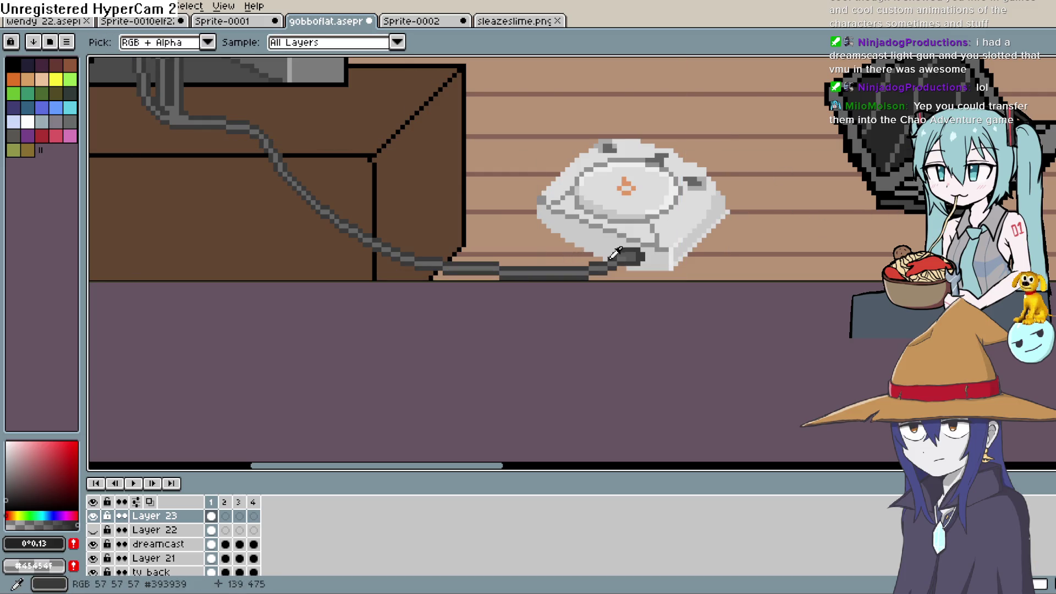
pyautogui.click(631, 251)
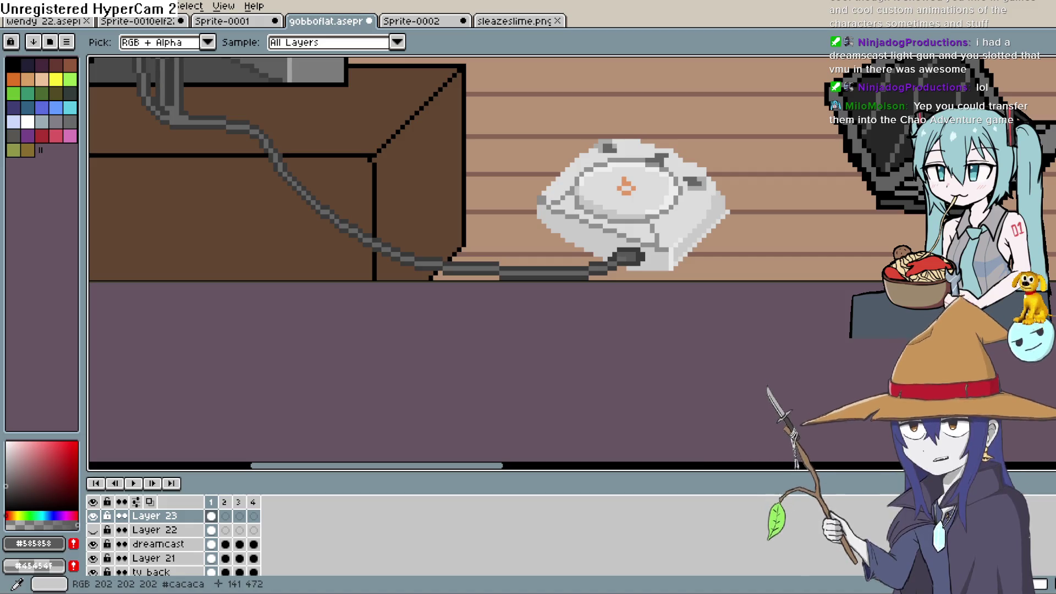
pyautogui.press('b')
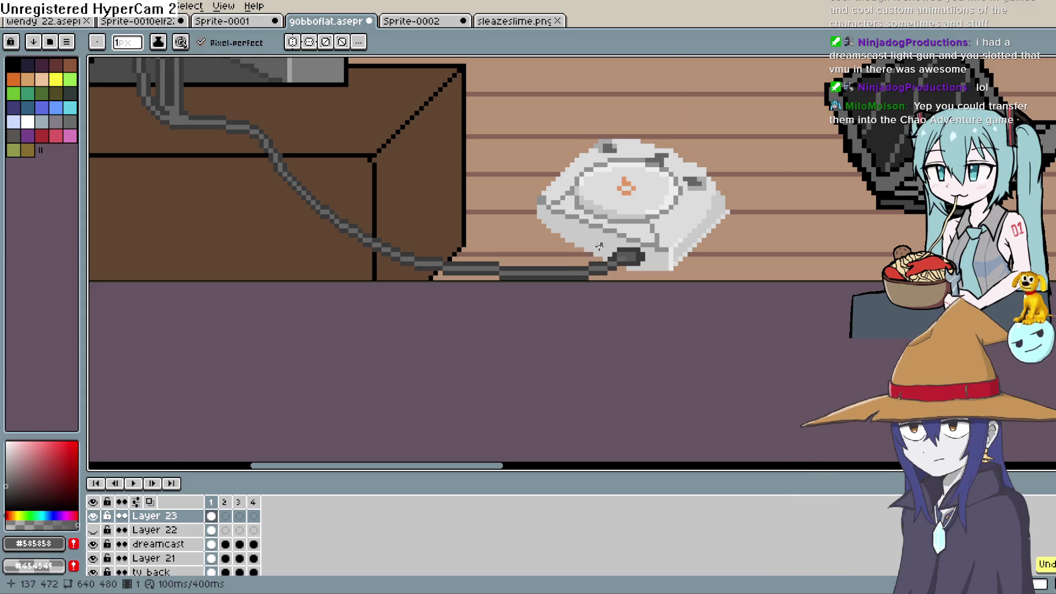
pyautogui.moveTo(601, 245); pyautogui.dragTo(582, 250)
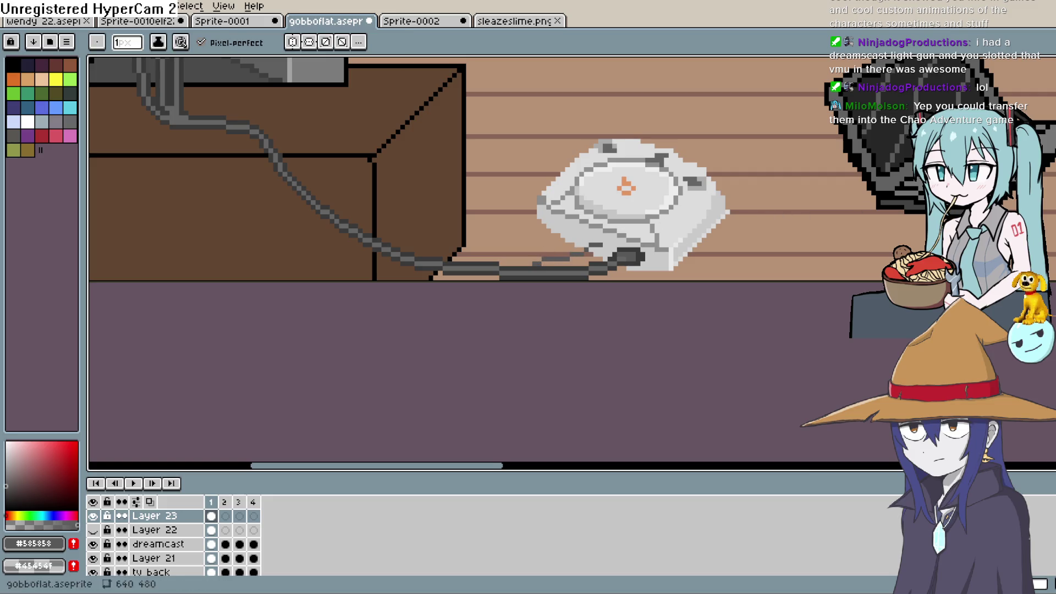
# - Zoom in and add black outline pixels along the cable where it joins the Dreamcast
pyautogui.scroll(1, 587, 260)
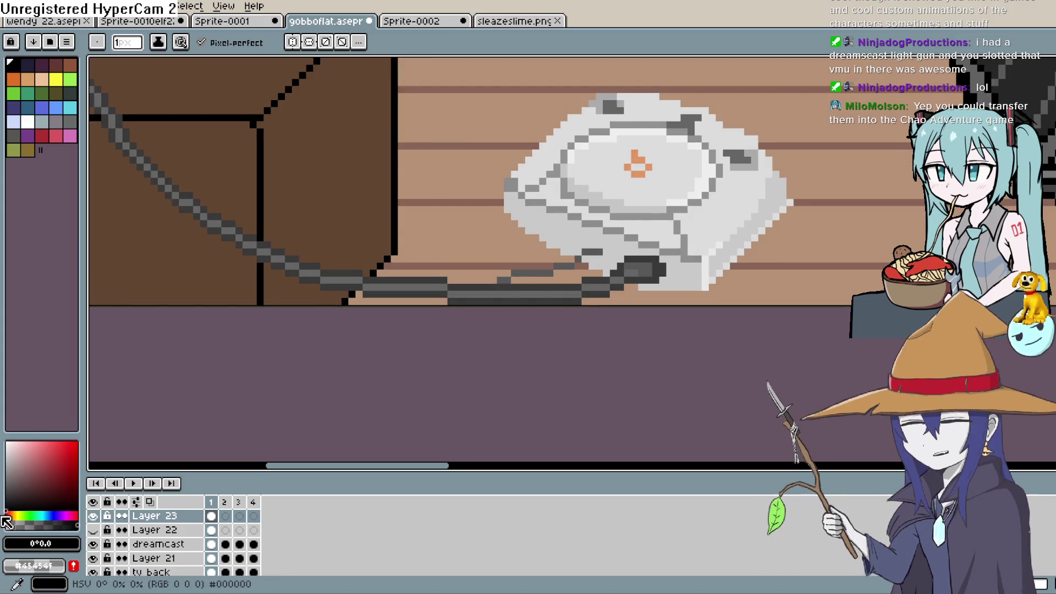
pyautogui.scroll(1, 706, 213)
pyautogui.scroll(1, 705, 214)
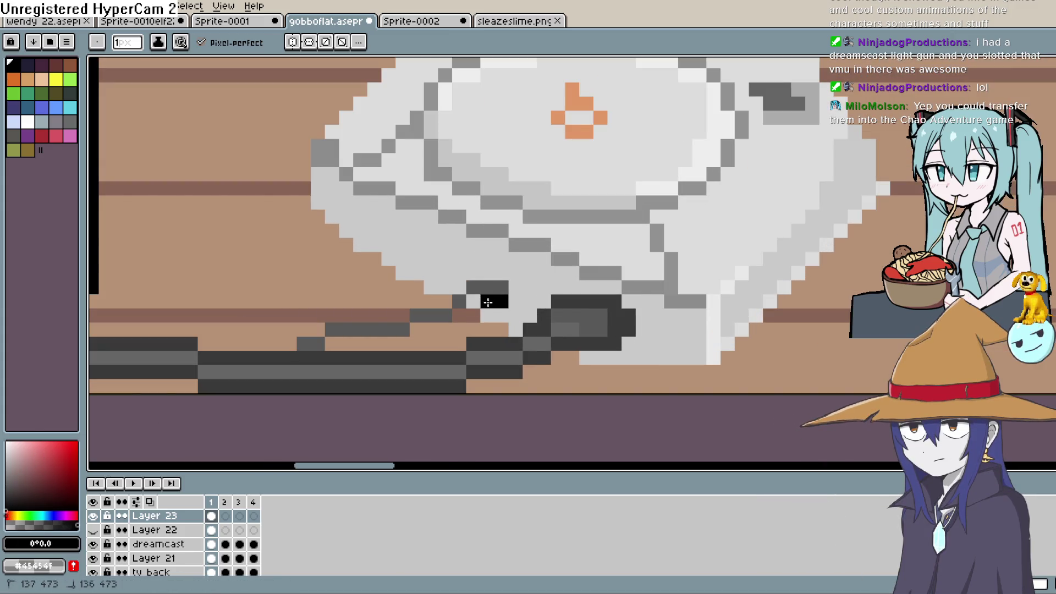
pyautogui.moveTo(497, 302)
pyautogui.mouseDown()
pyautogui.moveTo(354, 344)
pyautogui.moveTo(291, 344)
pyautogui.moveTo(498, 274)
pyautogui.mouseUp()
pyautogui.click(317, 326)
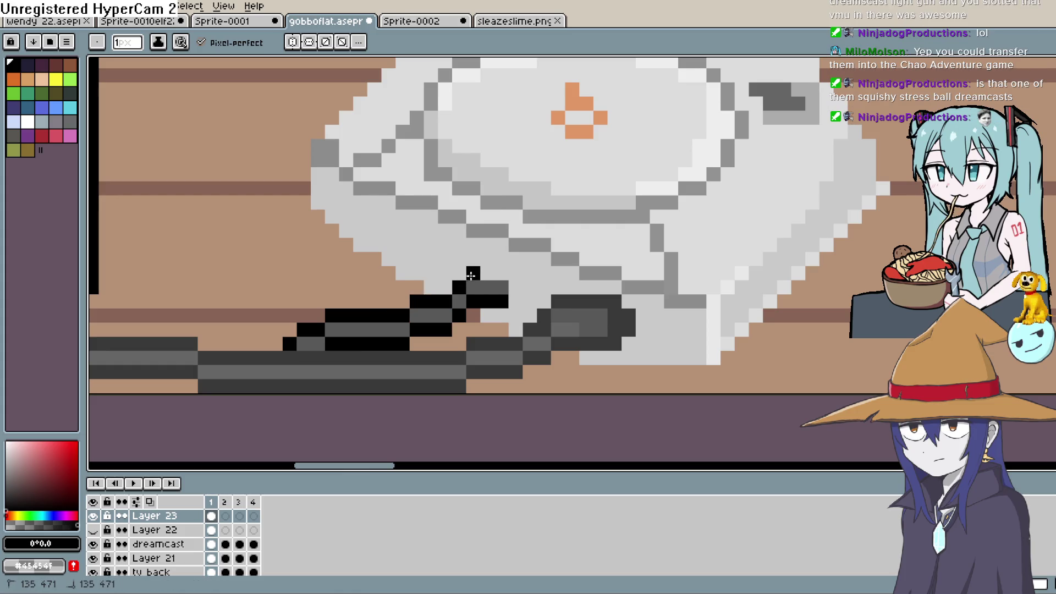
pyautogui.click(516, 283)
pyautogui.click(524, 271)
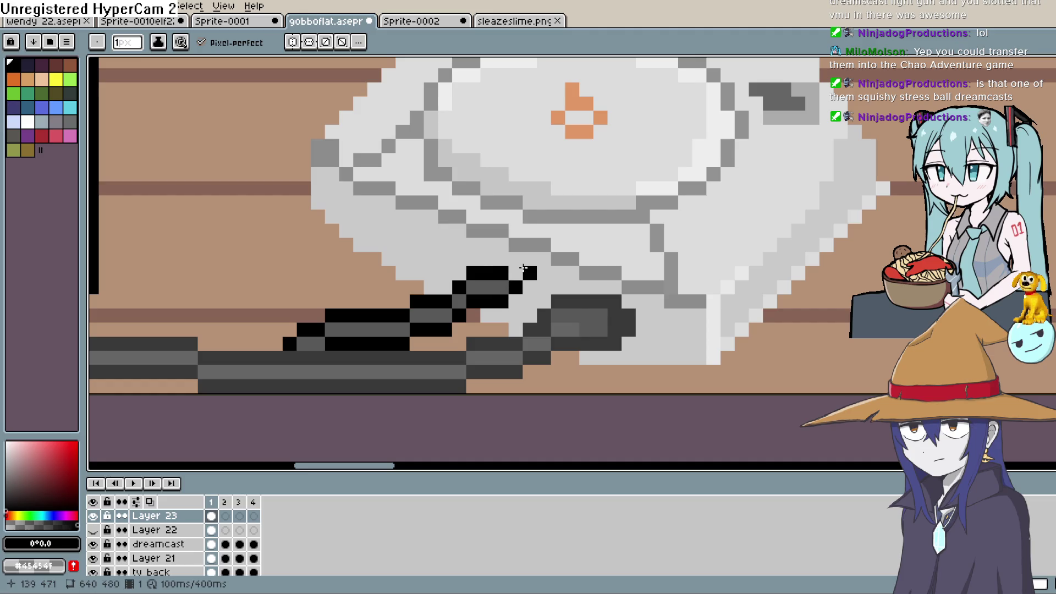
pyautogui.scroll(-1, 640, 317)
pyautogui.scroll(1, 605, 316)
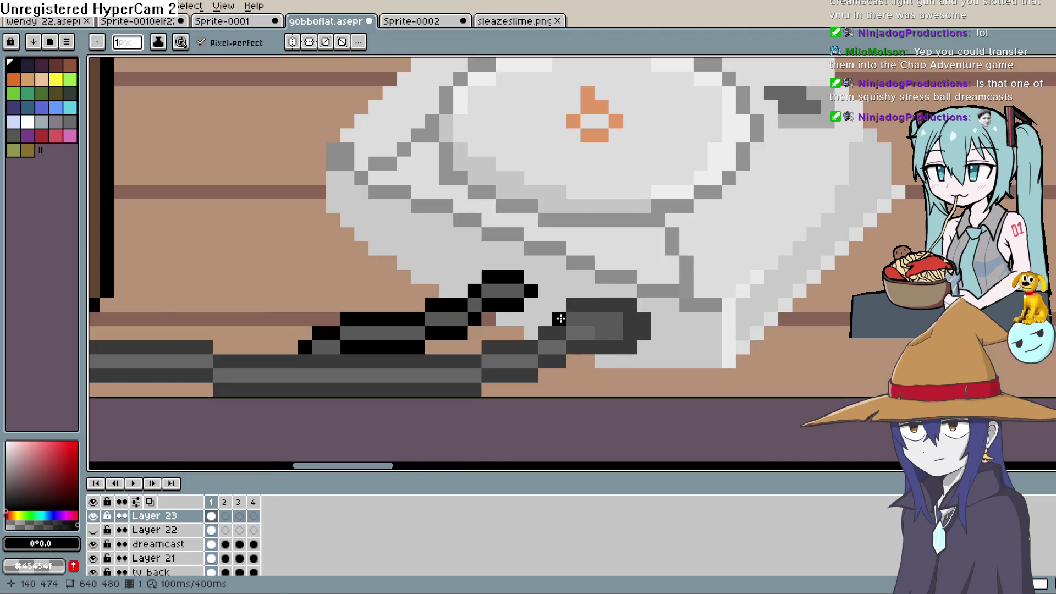
pyautogui.scroll(1, 560, 319)
pyautogui.scroll(1, 560, 319)
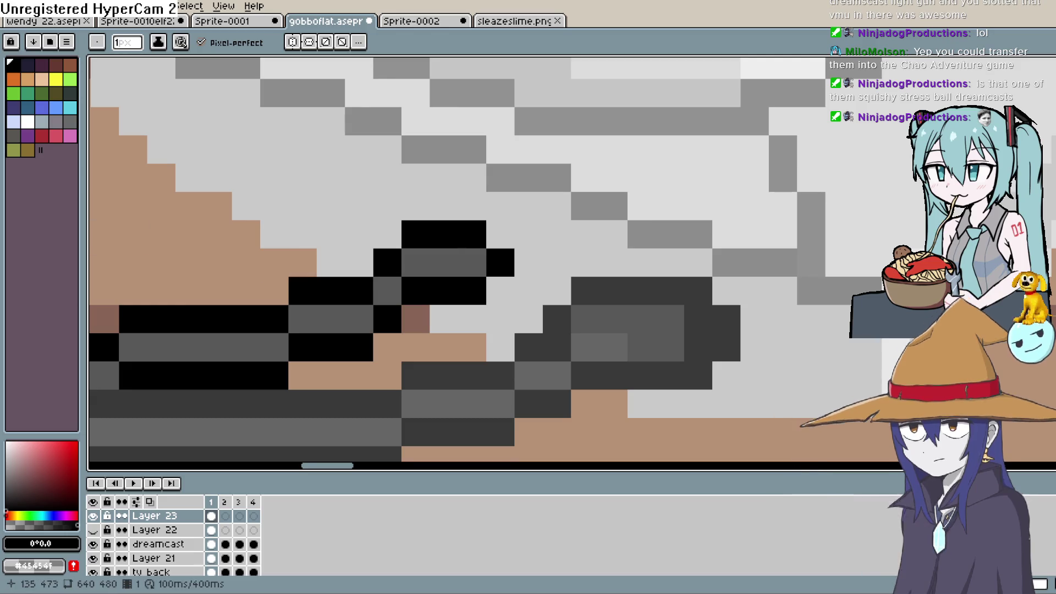
pyautogui.scroll(-3, 430, 275)
pyautogui.scroll(-1, 495, 220)
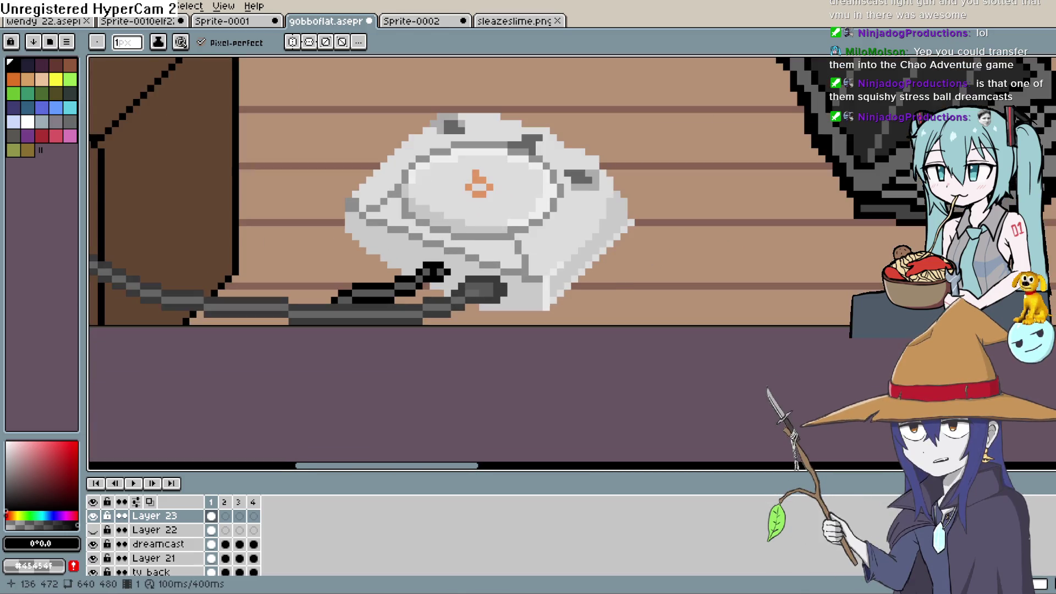
pyautogui.scroll(1, 495, 220)
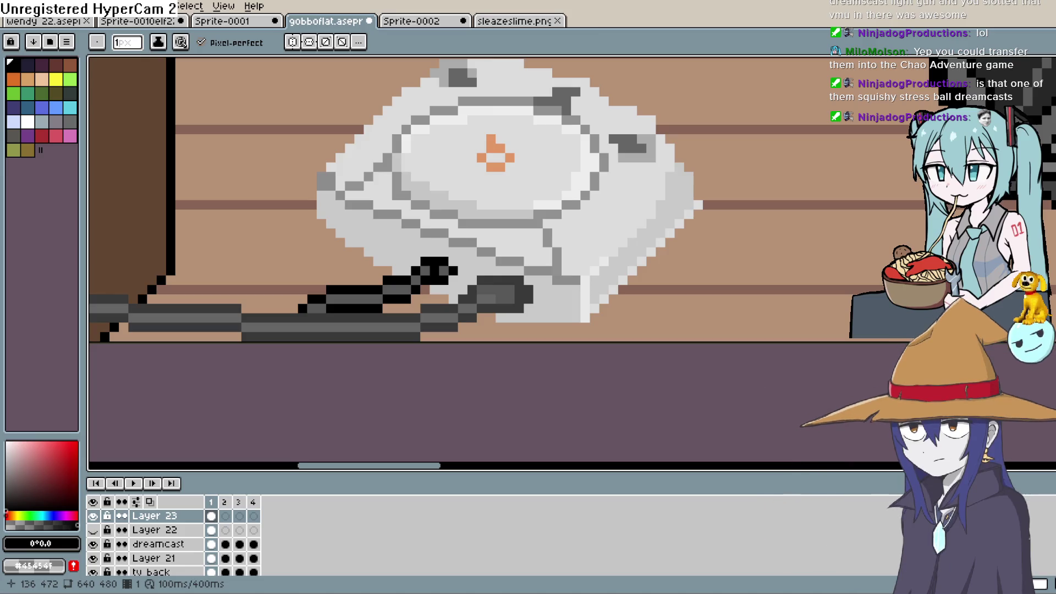
pyautogui.moveTo(692, 146); pyautogui.dragTo(615, 227)
pyautogui.scroll(-1, 615, 226)
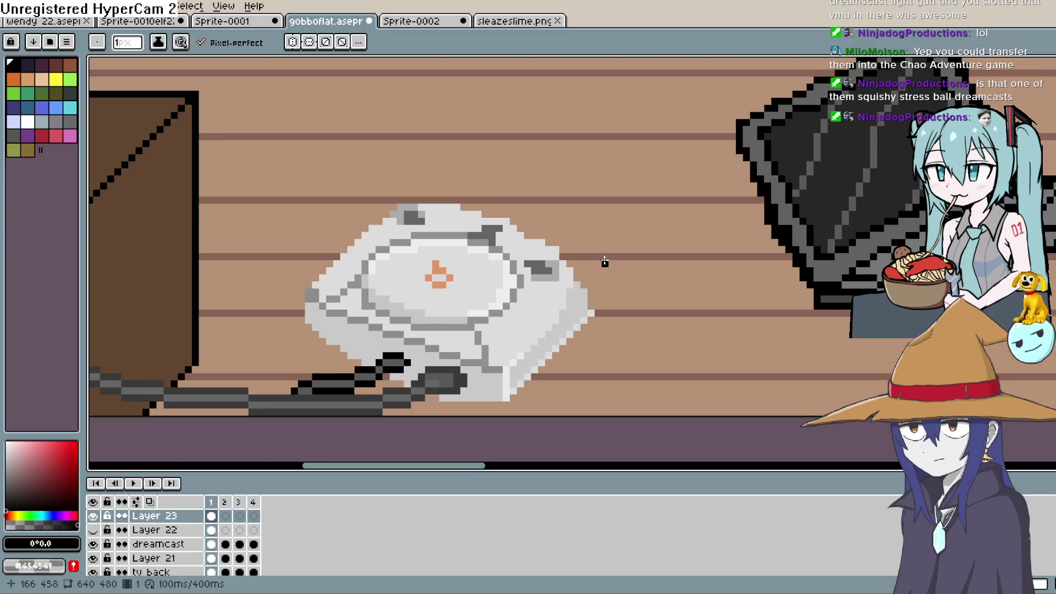
pyautogui.scroll(1, 632, 269)
pyautogui.scroll(-1, 582, 281)
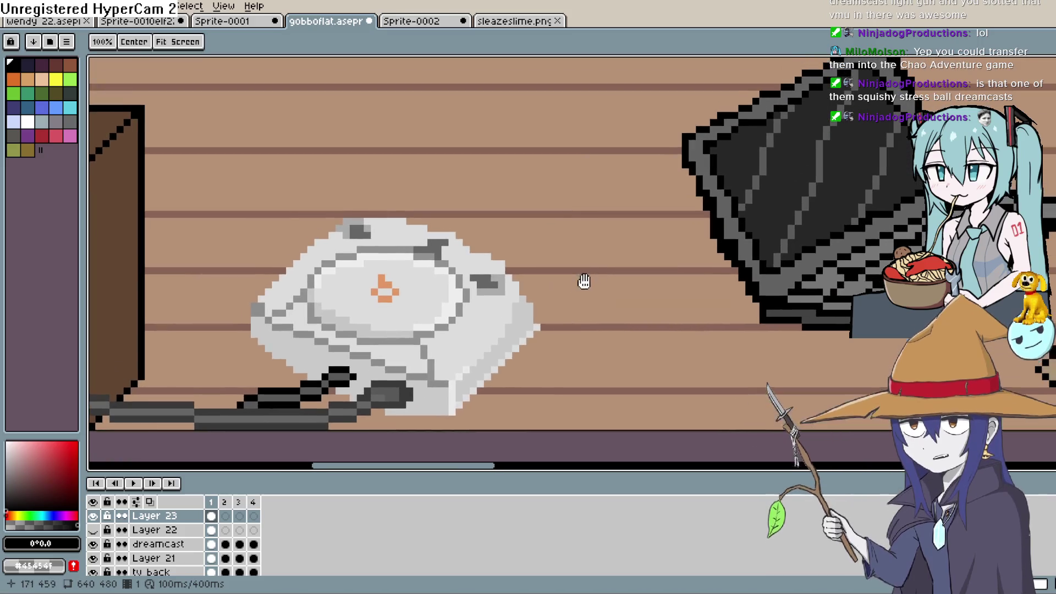
pyautogui.moveTo(597, 264); pyautogui.dragTo(765, 246)
pyautogui.press('space')
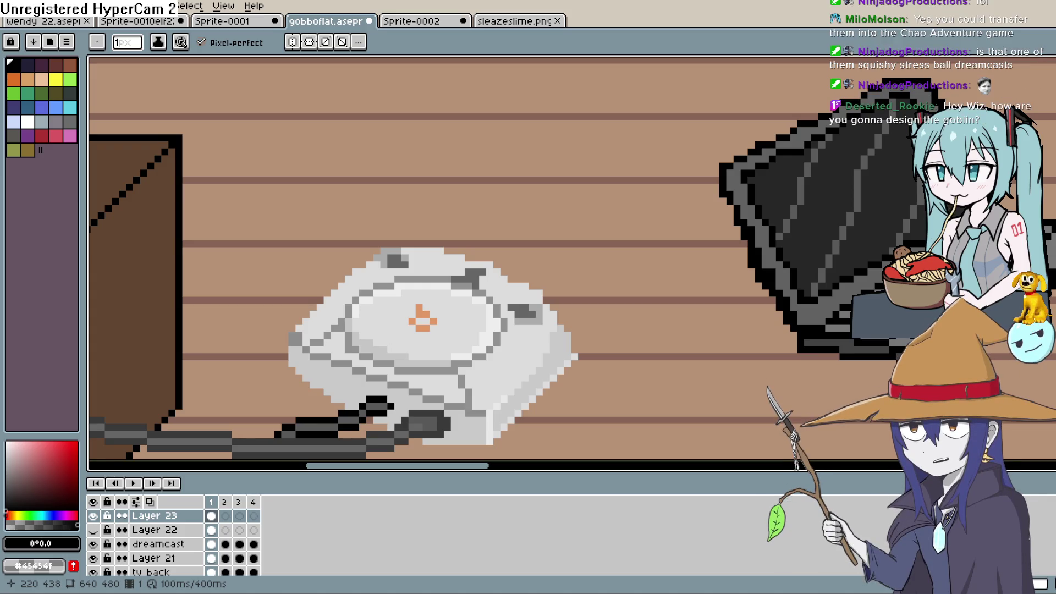
pyautogui.scroll(-1, 695, 212)
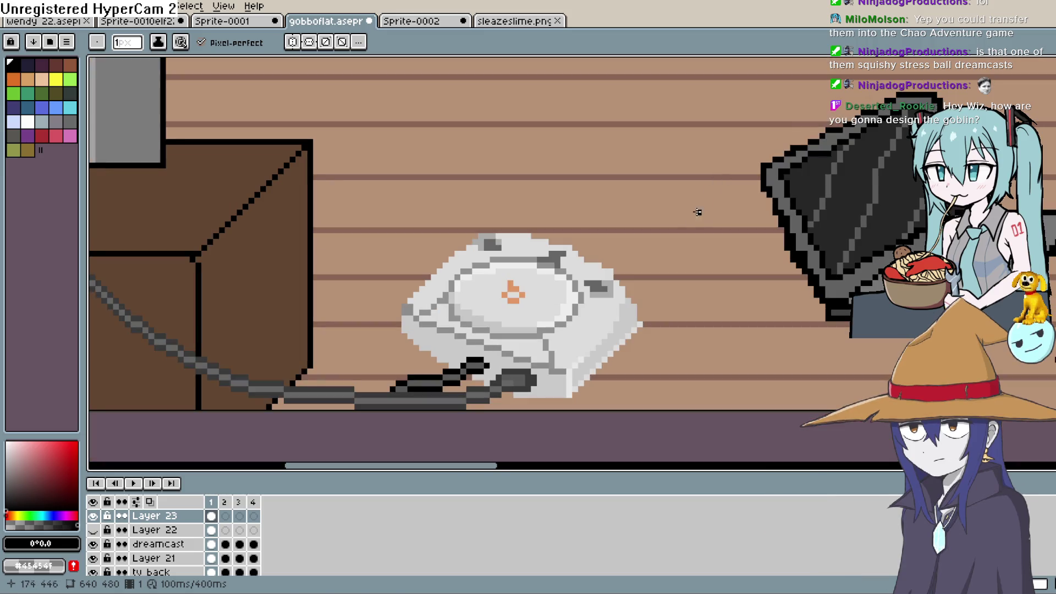
pyautogui.press('space')
pyautogui.moveTo(668, 276)
pyautogui.mouseDown()
pyautogui.moveTo(642, 239)
pyautogui.moveTo(632, 250)
pyautogui.mouseUp()
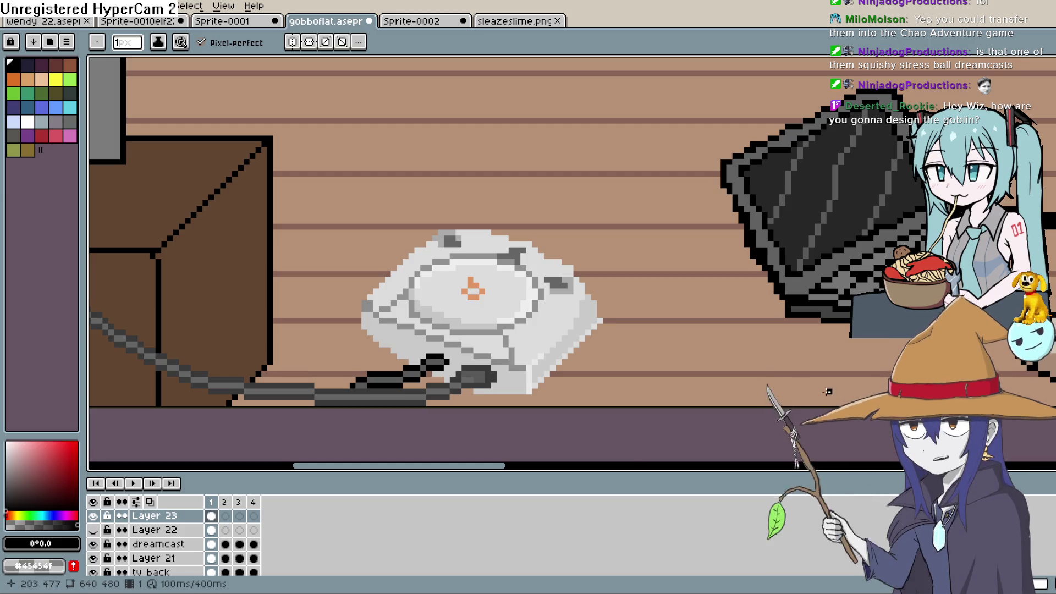
# - Scroll the view out to see the whole gobboflat room scene
pyautogui.scroll(-3, 640, 365)
pyautogui.scroll(-2, 640, 365)
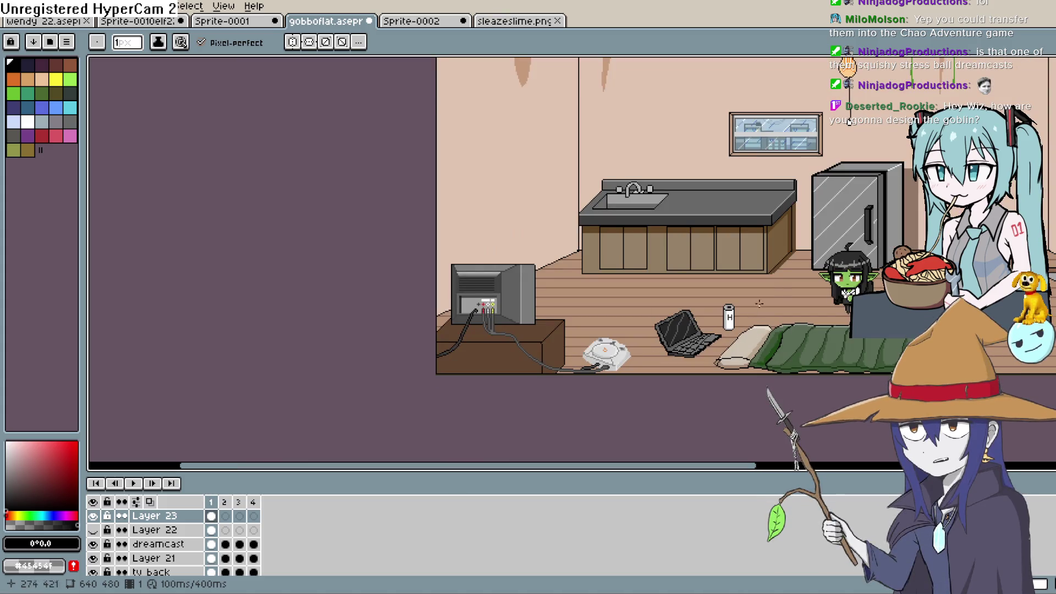
pyautogui.hscroll(3, 862, 219)
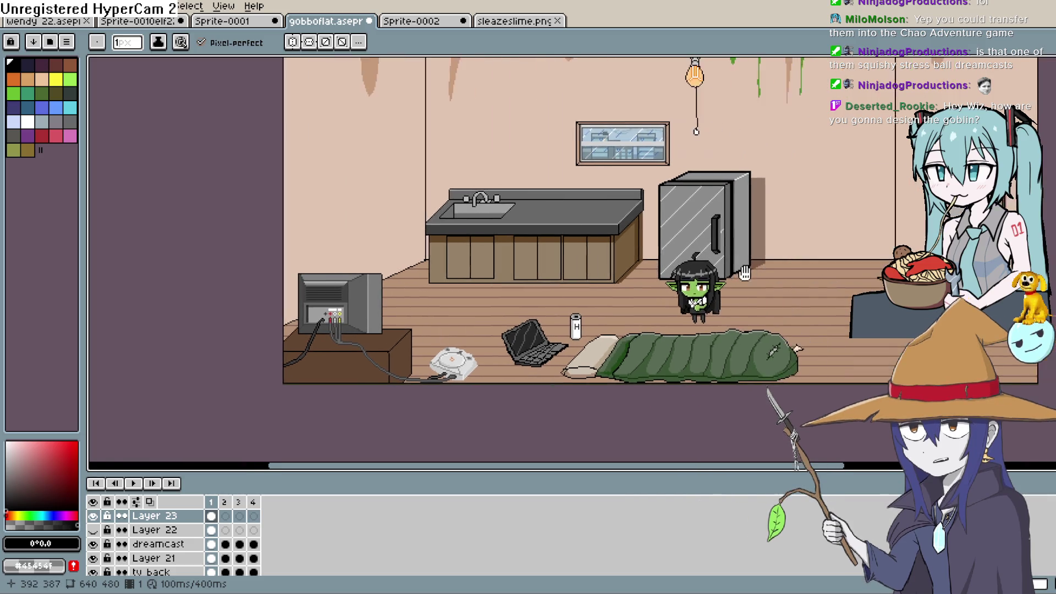
pyautogui.scroll(4, 748, 284)
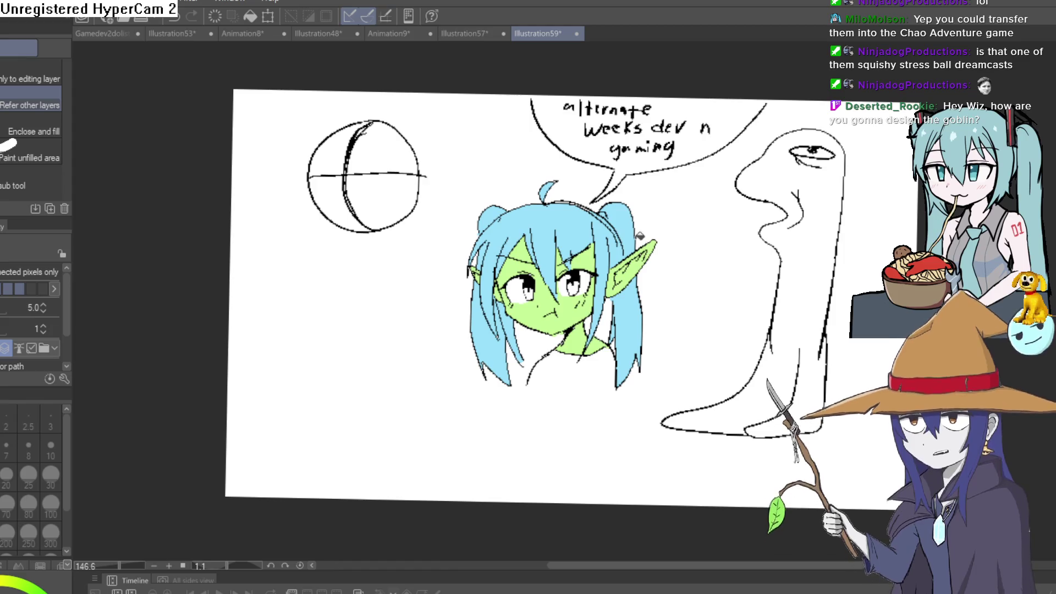
# - Select the pixel marker pen and create a new blank canvas, Illustration60
pyautogui.press('p')
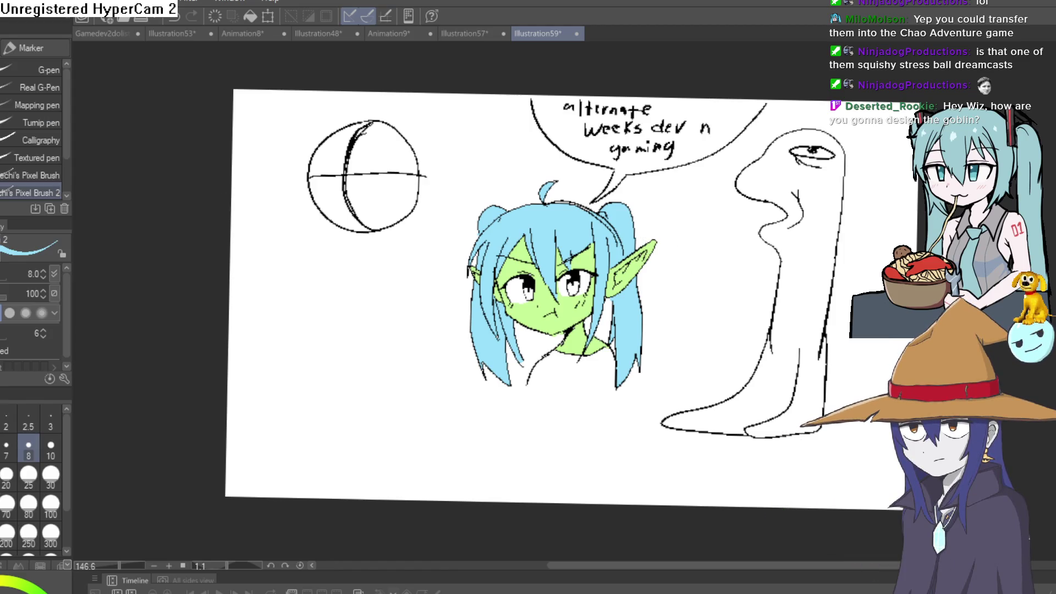
pyautogui.moveTo(684, 330); pyautogui.dragTo(660, 345)
pyautogui.scroll(4, 594, 358)
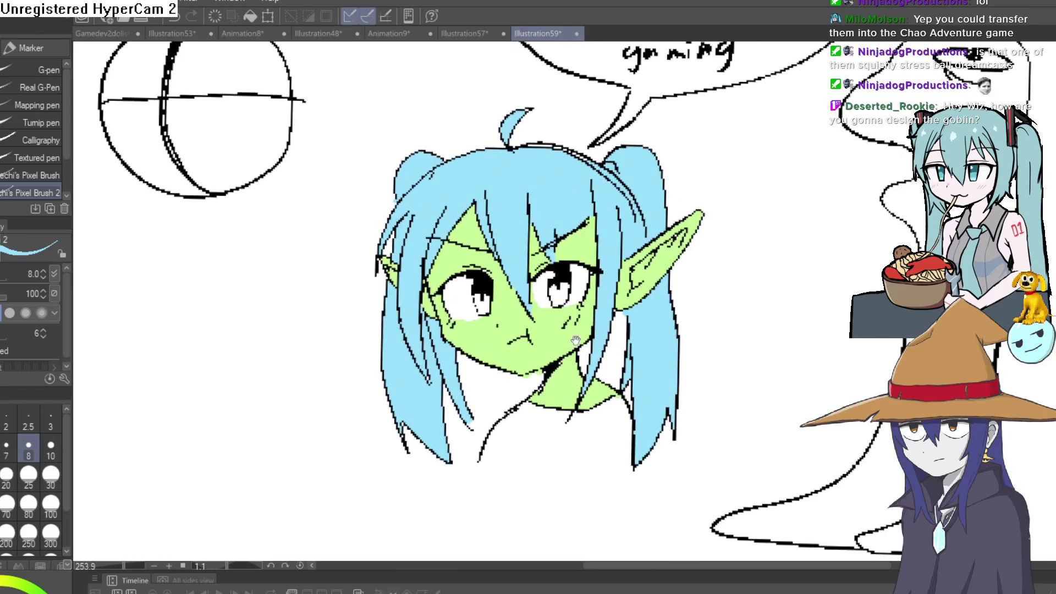
pyautogui.scroll(-4, 663, 295)
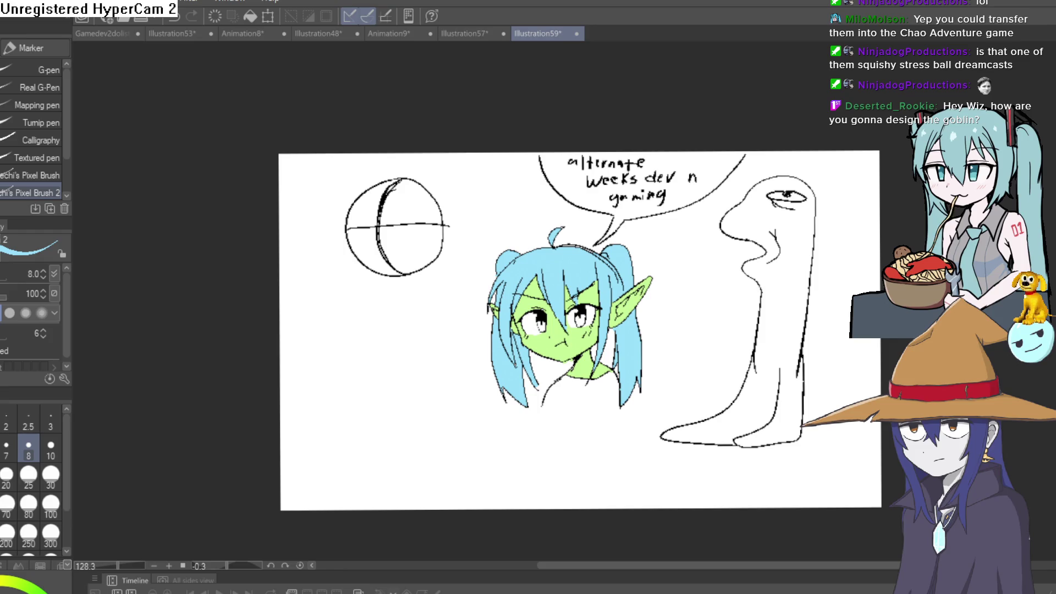
pyautogui.hotkey('ctrl', 'n')
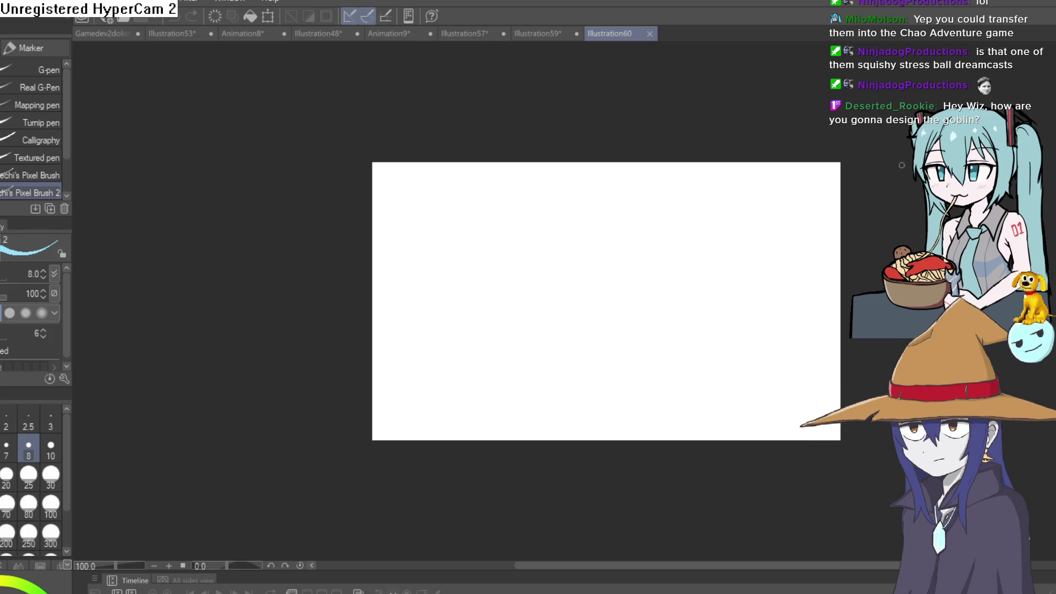
# - Draw the round head circle outline on the new canvas
pyautogui.moveTo(541, 292); pyautogui.dragTo(686, 234)
pyautogui.hotkey('ctrl', 'z')
pyautogui.moveTo(566, 243)
pyautogui.mouseDown()
pyautogui.moveTo(575, 304)
pyautogui.moveTo(526, 283)
pyautogui.mouseUp()
pyautogui.hotkey('ctrl', 'z')
pyautogui.moveTo(545, 228)
pyautogui.mouseDown()
pyautogui.moveTo(489, 319)
pyautogui.moveTo(625, 323)
pyautogui.mouseUp()
pyautogui.moveTo(614, 222); pyautogui.dragTo(495, 250)
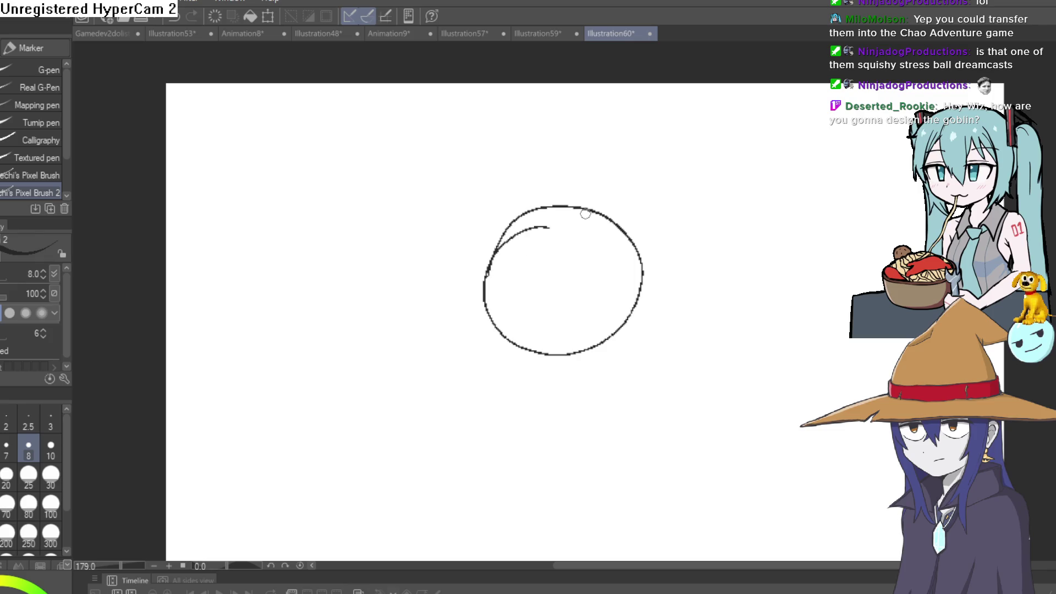
# - Add a curved vertical center guide and horizontal eye-line guides across the head
pyautogui.moveTo(482, 298); pyautogui.dragTo(492, 248)
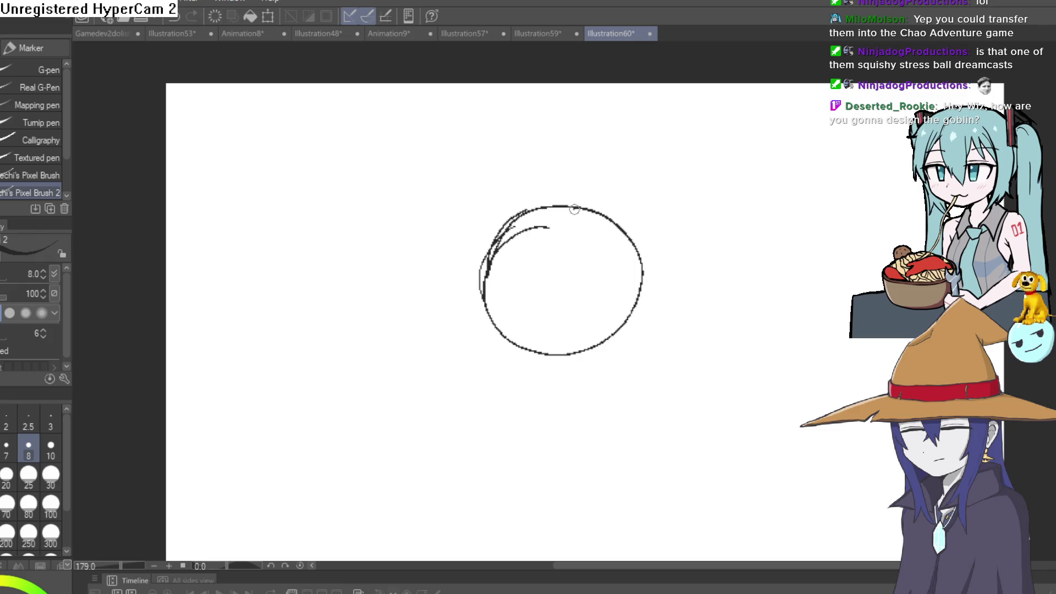
pyautogui.moveTo(567, 211)
pyautogui.mouseDown()
pyautogui.moveTo(554, 363)
pyautogui.moveTo(552, 208)
pyautogui.mouseUp()
pyautogui.hotkey('ctrl', 'z')
pyautogui.moveTo(586, 301); pyautogui.dragTo(548, 296)
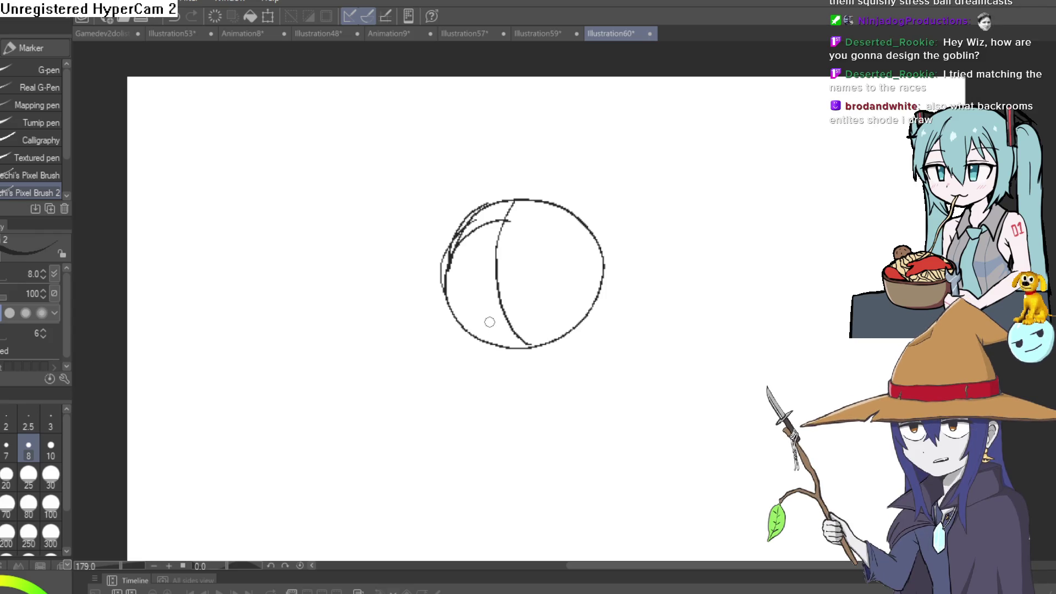
pyautogui.moveTo(447, 276)
pyautogui.mouseDown()
pyautogui.moveTo(594, 276)
pyautogui.moveTo(456, 286)
pyautogui.moveTo(589, 278)
pyautogui.mouseUp()
pyautogui.hotkey('ctrl', 'z')
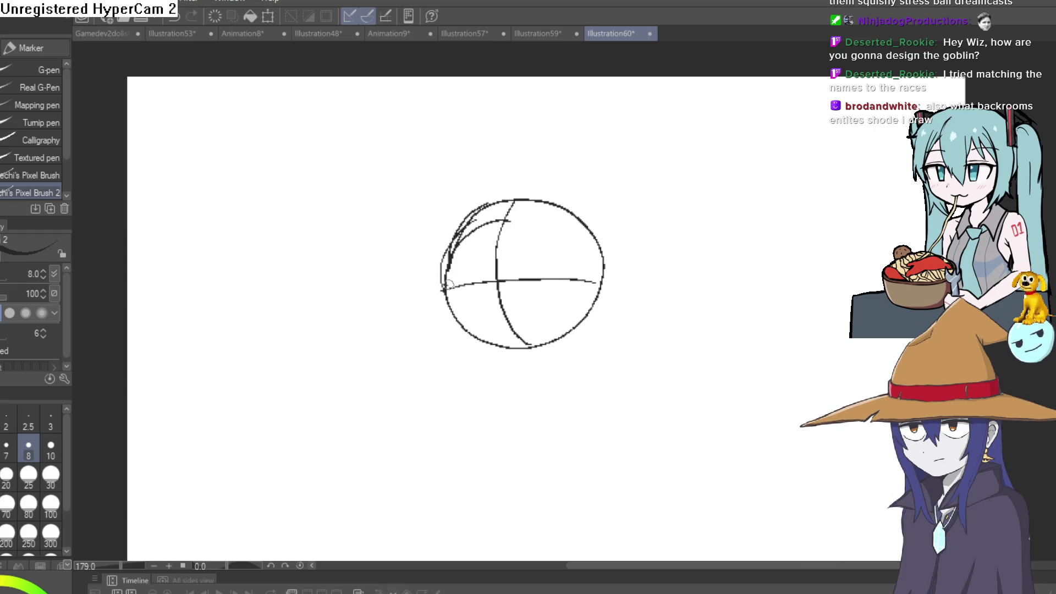
pyautogui.moveTo(449, 284); pyautogui.dragTo(599, 285)
pyautogui.moveTo(451, 285); pyautogui.dragTo(604, 269)
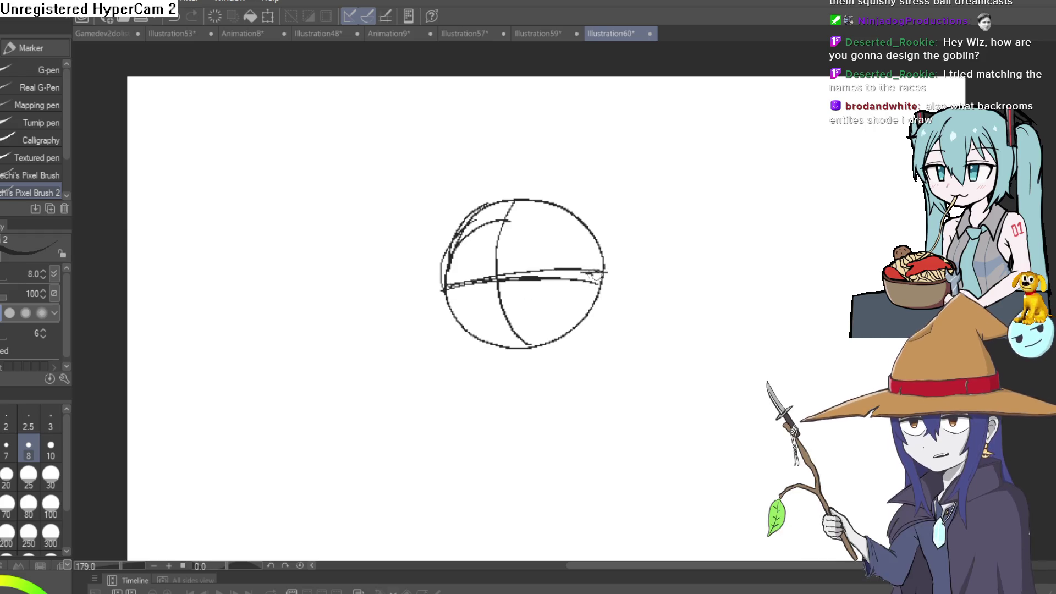
pyautogui.moveTo(457, 311); pyautogui.dragTo(522, 371)
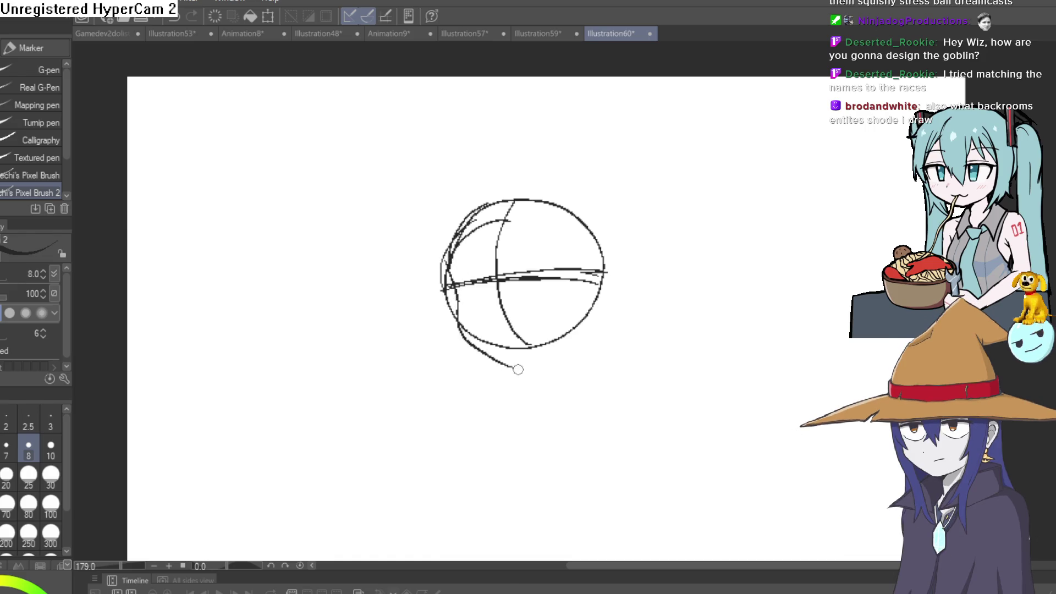
pyautogui.moveTo(497, 275); pyautogui.dragTo(522, 368)
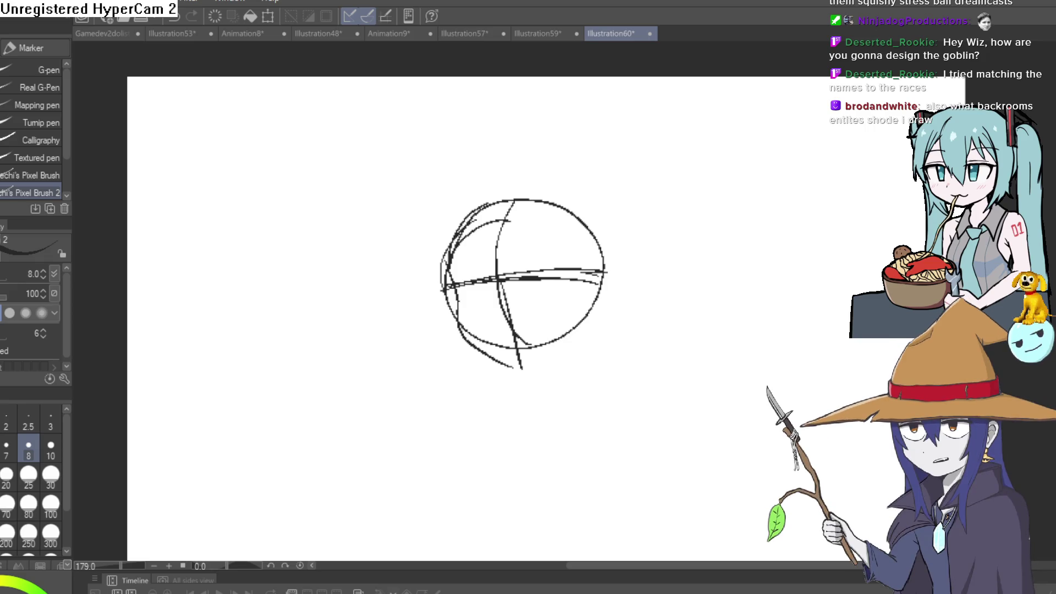
# - Retrace the head's upper outline and erase the stray outer stroke on the left
pyautogui.moveTo(684, 253); pyautogui.dragTo(722, 214)
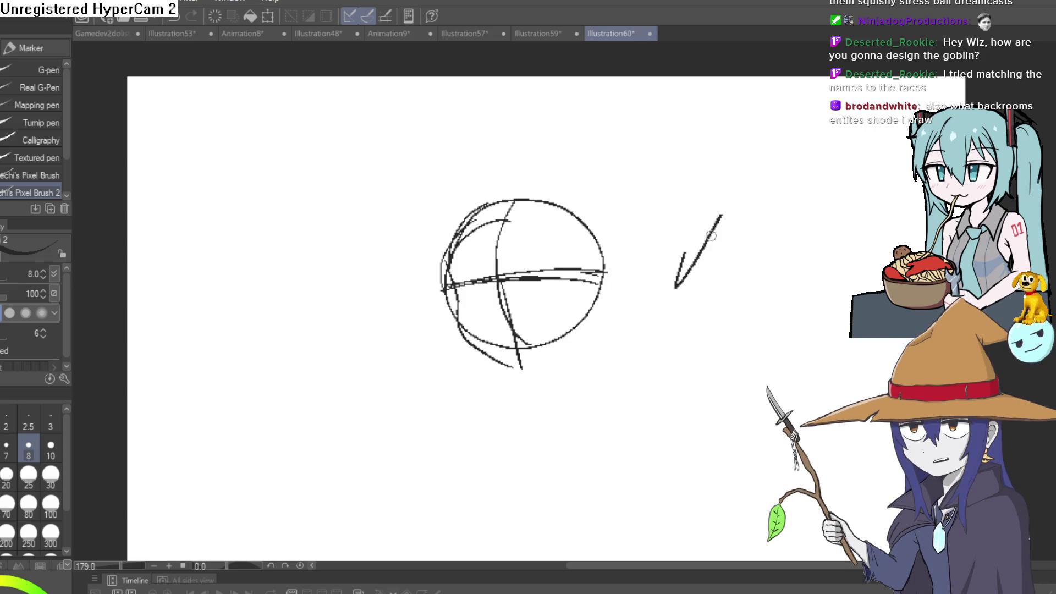
pyautogui.hotkey('ctrl', 'z')
pyautogui.moveTo(468, 203); pyautogui.dragTo(452, 254)
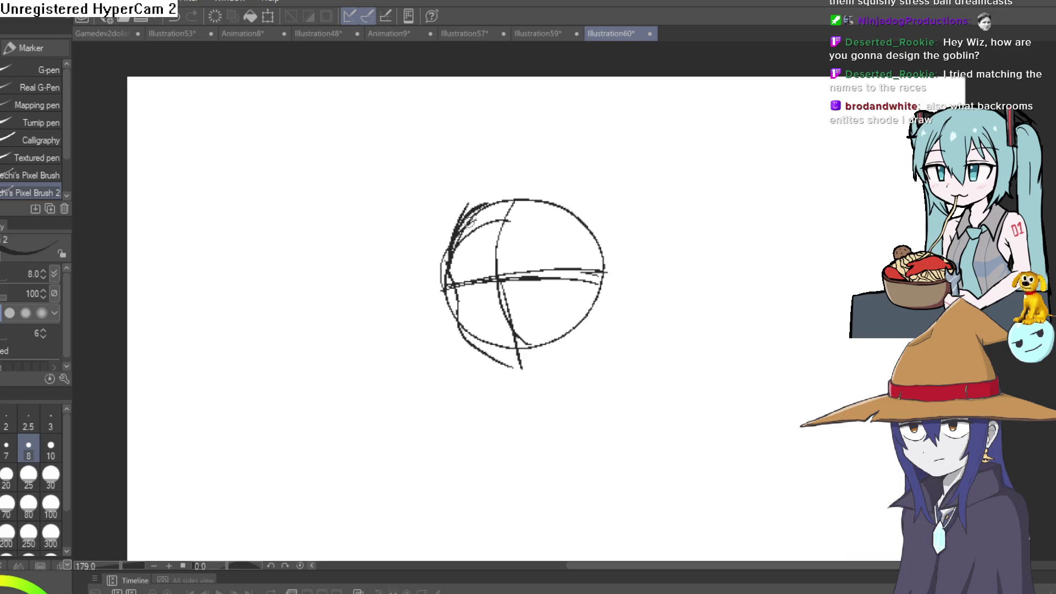
pyautogui.moveTo(533, 196); pyautogui.dragTo(602, 260)
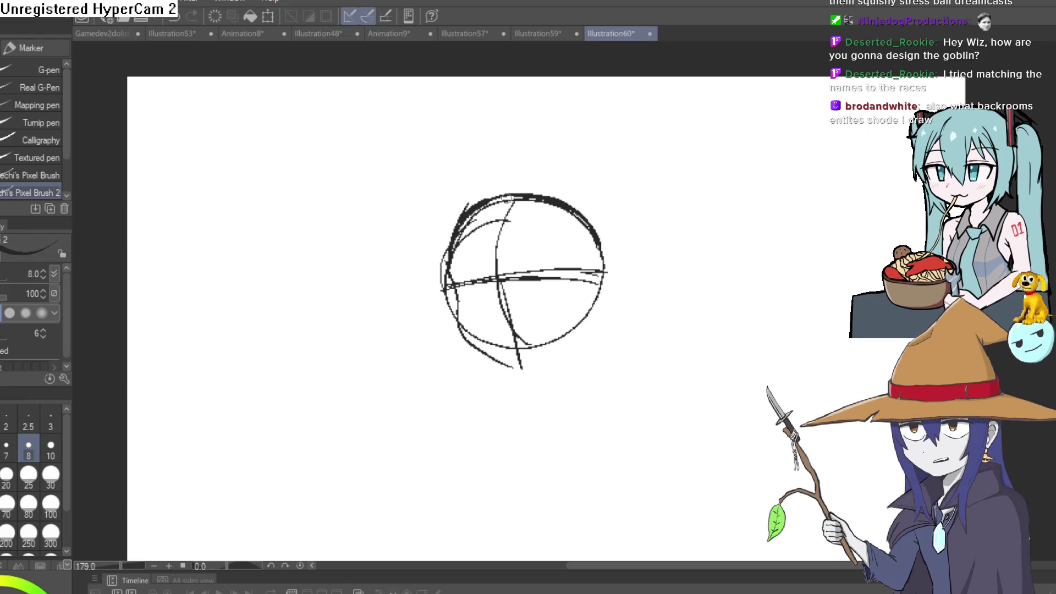
pyautogui.press('e')
pyautogui.moveTo(443, 256)
pyautogui.mouseDown()
pyautogui.moveTo(444, 292)
pyautogui.moveTo(438, 280)
pyautogui.mouseUp()
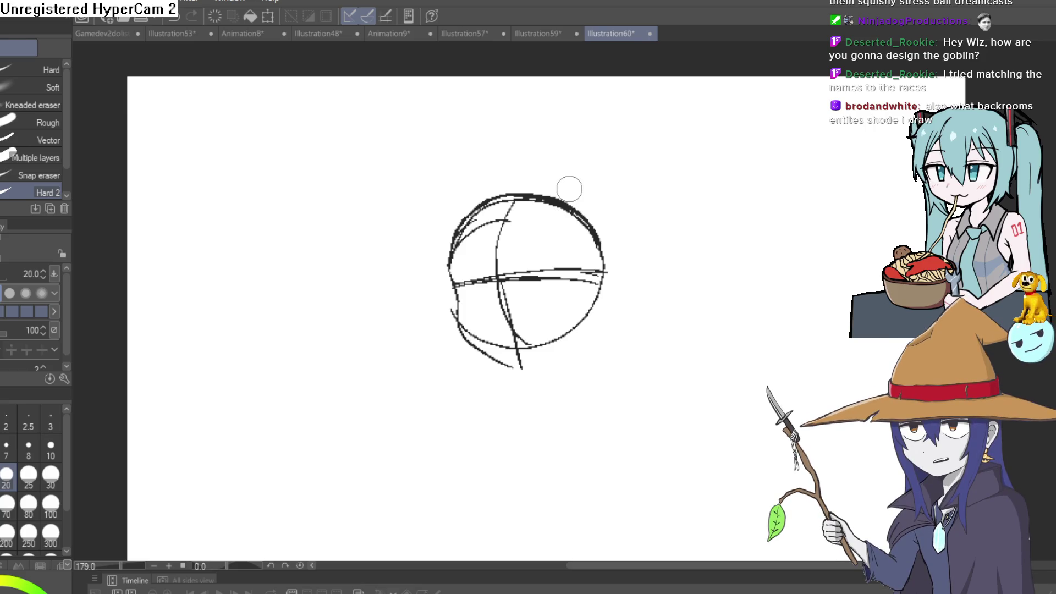
# - Zoom in, draw the lower-left jaw line, and add a long brim jutting right
pyautogui.moveTo(520, 292); pyautogui.dragTo(443, 262)
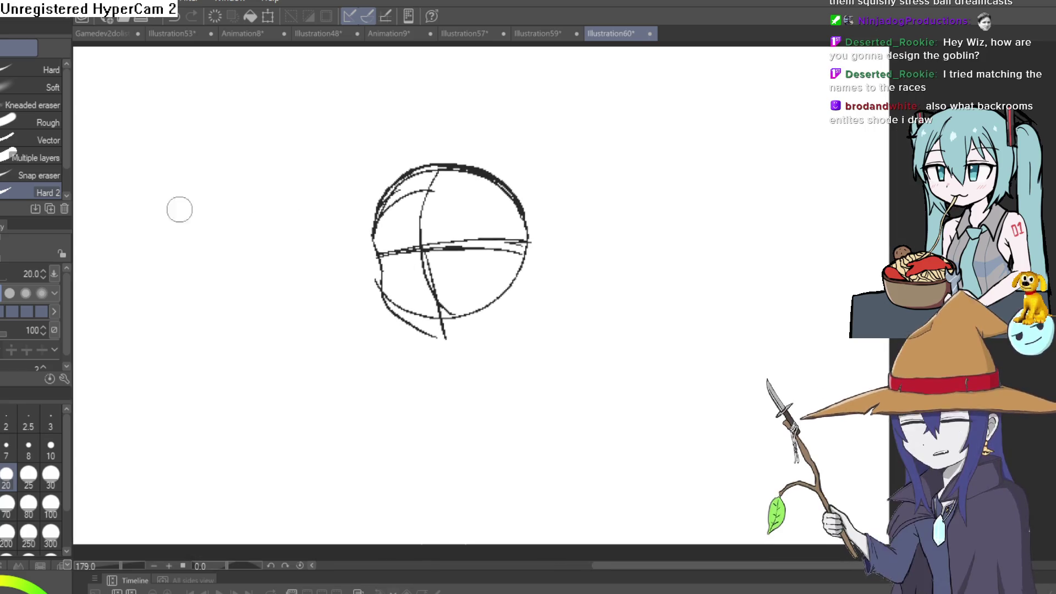
pyautogui.press('p')
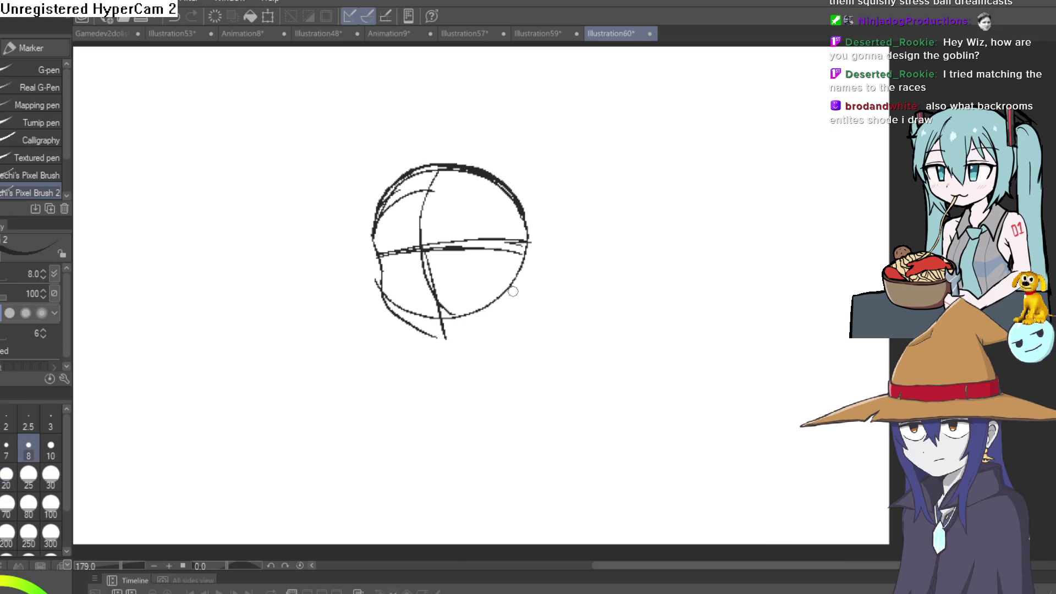
pyautogui.hotkey('ctrl', 'z')
pyautogui.scroll(3, 471, 330)
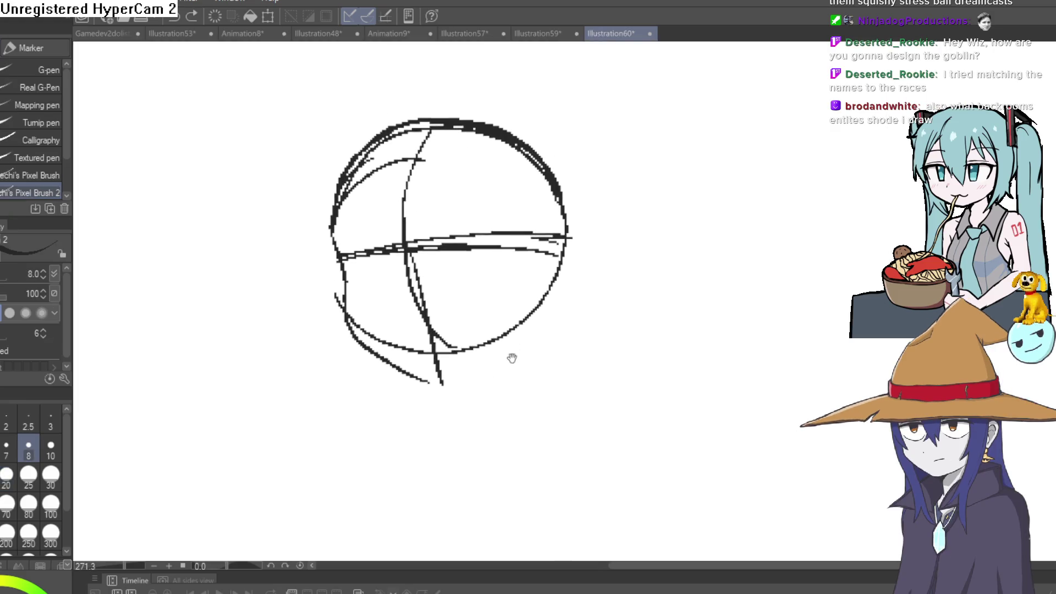
pyautogui.moveTo(346, 305)
pyautogui.mouseDown()
pyautogui.moveTo(440, 373)
pyautogui.moveTo(337, 322)
pyautogui.moveTo(343, 263)
pyautogui.mouseUp()
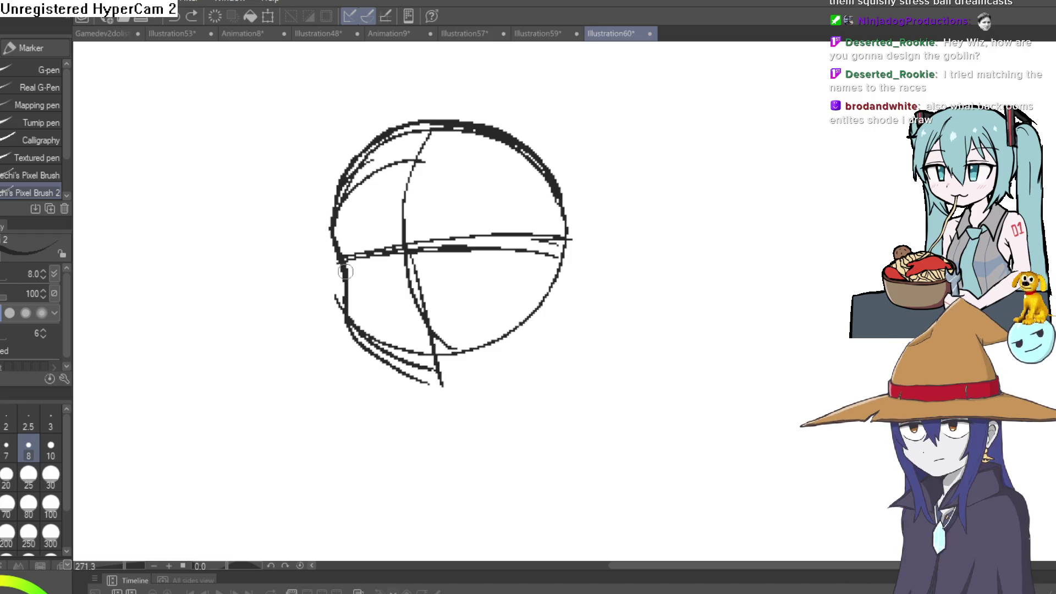
pyautogui.moveTo(352, 329)
pyautogui.mouseDown()
pyautogui.moveTo(431, 363)
pyautogui.moveTo(480, 351)
pyautogui.moveTo(553, 297)
pyautogui.mouseUp()
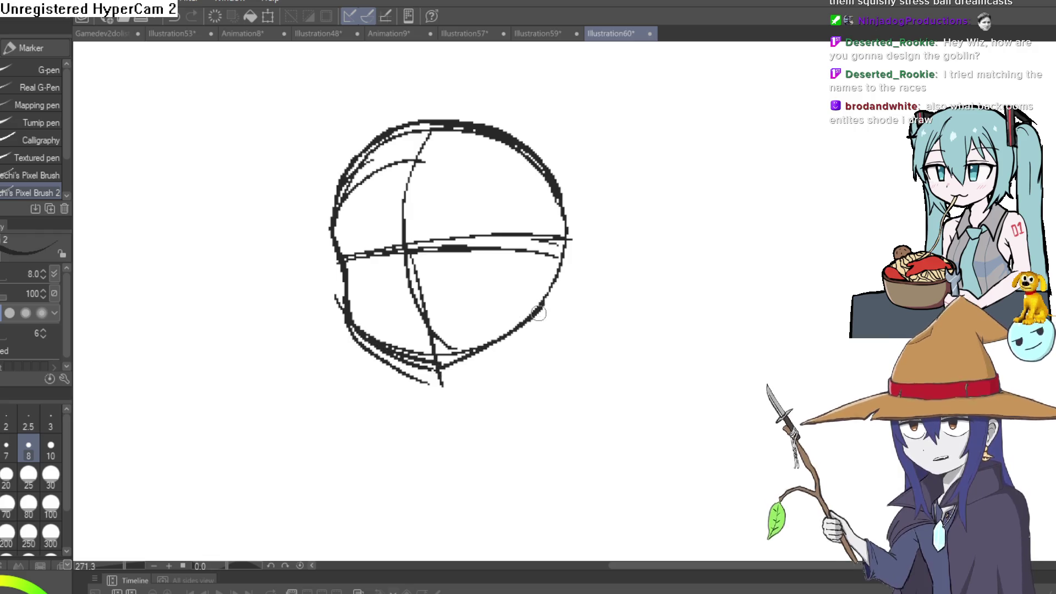
pyautogui.moveTo(621, 249); pyautogui.dragTo(554, 266)
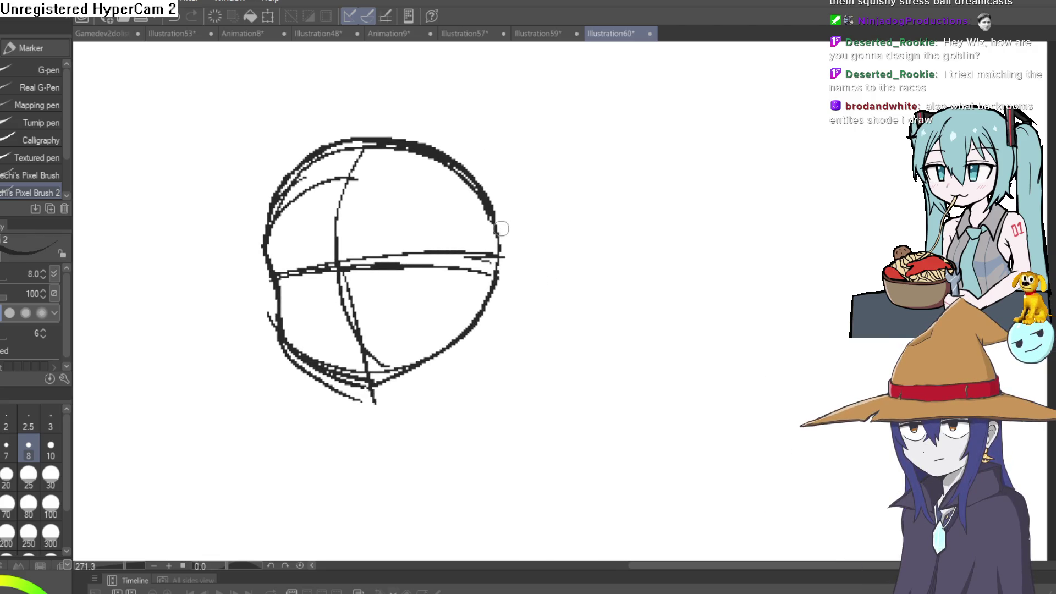
pyautogui.moveTo(501, 228)
pyautogui.mouseDown()
pyautogui.moveTo(632, 228)
pyautogui.moveTo(587, 287)
pyautogui.moveTo(495, 299)
pyautogui.mouseUp()
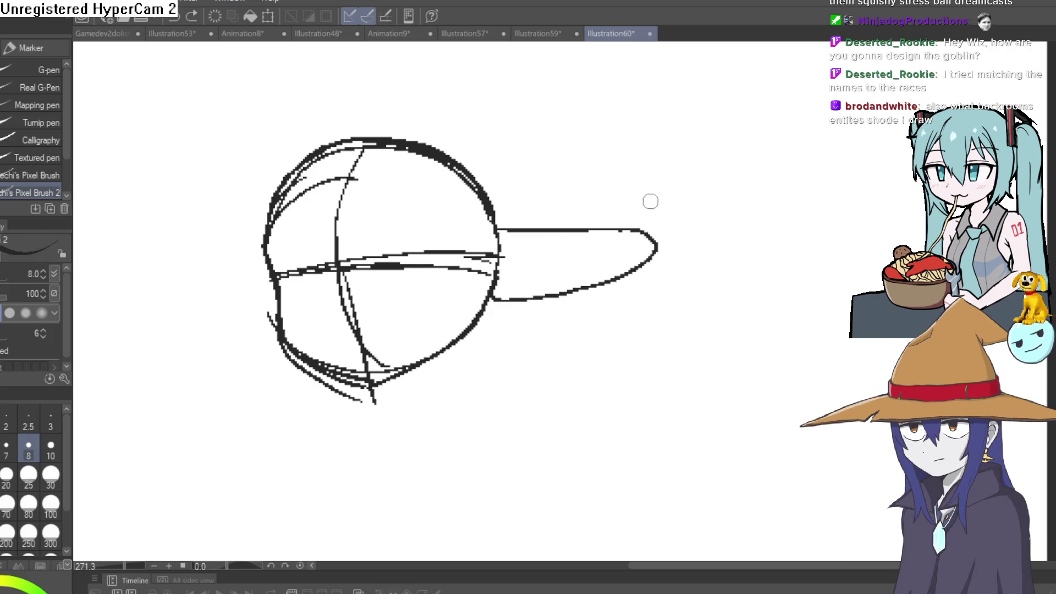
# - Extend the right brim tip and erase-clean its upper edge in a rotated view
pyautogui.moveTo(726, 198)
pyautogui.mouseDown()
pyautogui.moveTo(637, 123)
pyautogui.moveTo(542, 271)
pyautogui.moveTo(528, 264)
pyautogui.mouseUp()
pyautogui.moveTo(622, 183); pyautogui.dragTo(605, 270)
pyautogui.press('e')
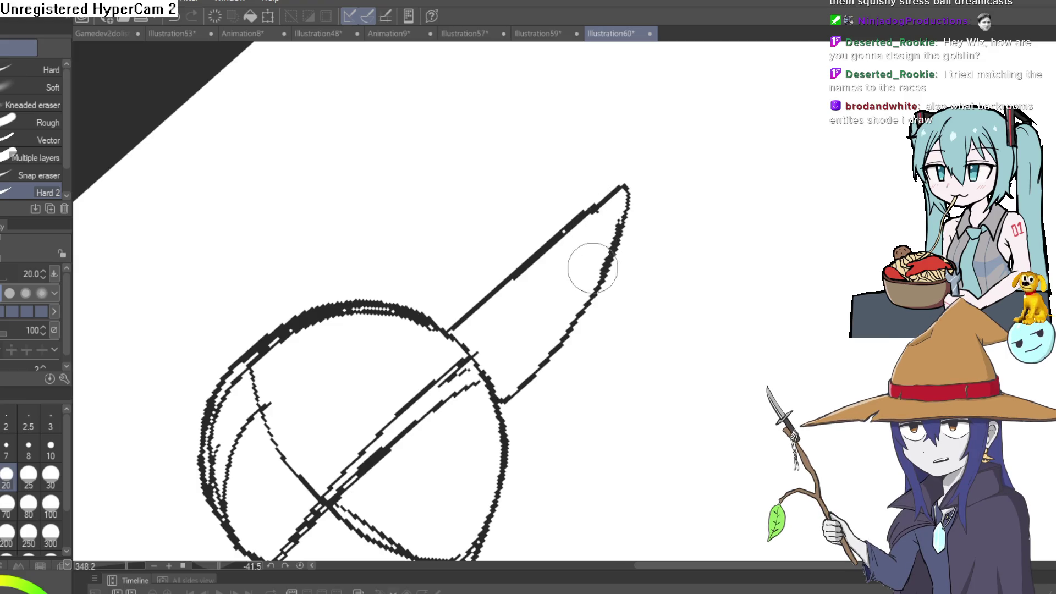
pyautogui.moveTo(591, 211)
pyautogui.mouseDown()
pyautogui.moveTo(566, 219)
pyautogui.moveTo(627, 190)
pyautogui.mouseUp()
pyautogui.moveTo(700, 189)
pyautogui.mouseDown()
pyautogui.moveTo(674, 321)
pyautogui.moveTo(700, 236)
pyautogui.moveTo(685, 244)
pyautogui.mouseUp()
pyautogui.press('p')
# - Draw the brim's left half around the head, then level the view again
pyautogui.scroll(-3, 701, 236)
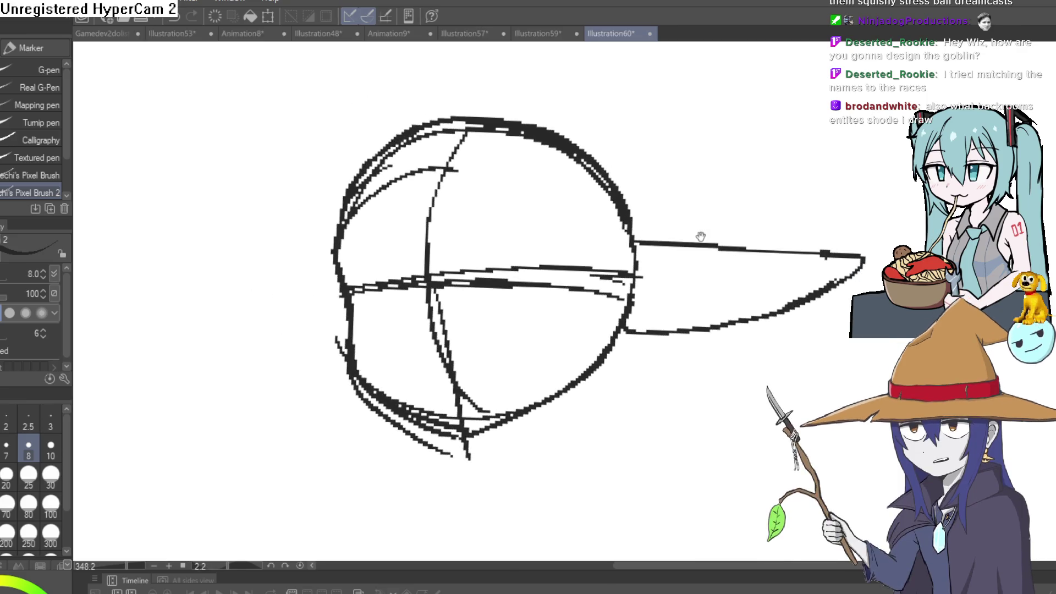
pyautogui.moveTo(491, 269)
pyautogui.mouseDown()
pyautogui.moveTo(340, 282)
pyautogui.moveTo(413, 331)
pyautogui.mouseUp()
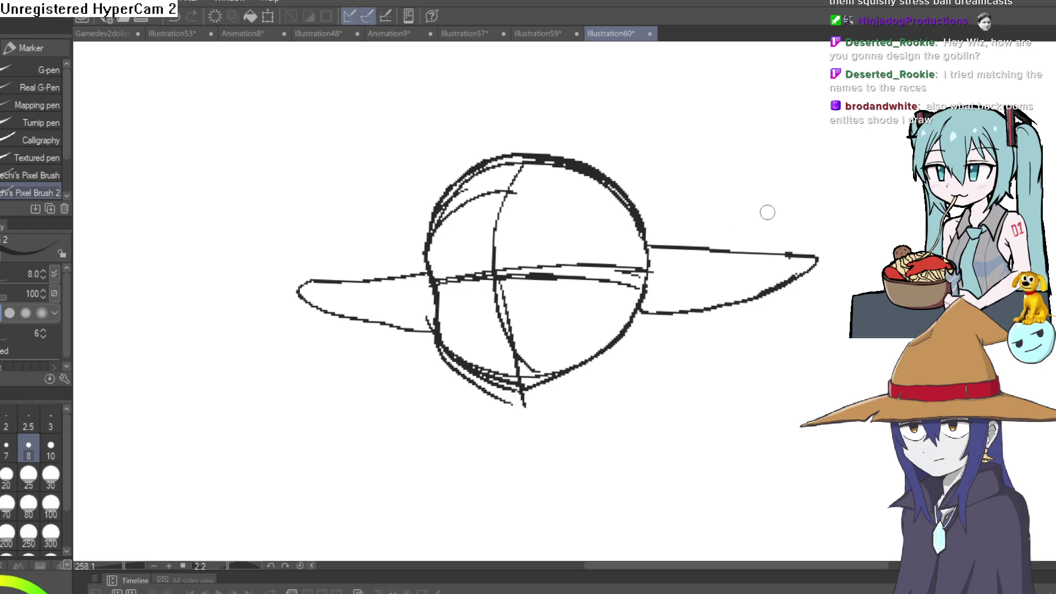
pyautogui.hotkey('ctrl', 'z')
pyautogui.moveTo(375, 279)
pyautogui.mouseDown()
pyautogui.moveTo(301, 285)
pyautogui.moveTo(423, 325)
pyautogui.mouseUp()
pyautogui.moveTo(661, 211)
pyautogui.mouseDown()
pyautogui.moveTo(639, 477)
pyautogui.moveTo(500, 483)
pyautogui.mouseUp()
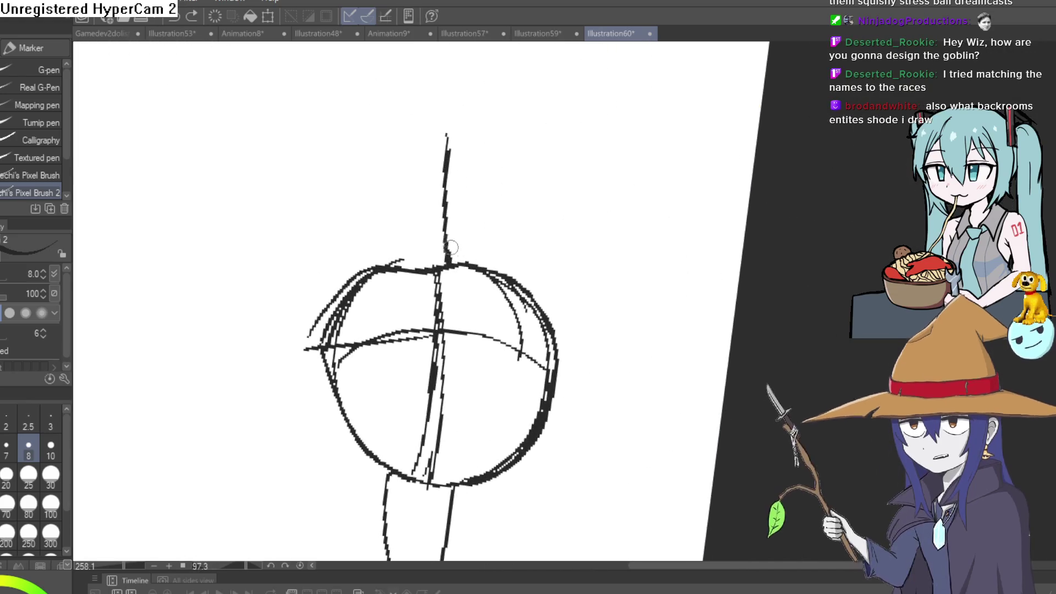
pyautogui.moveTo(452, 262)
pyautogui.mouseDown()
pyautogui.moveTo(454, 160)
pyautogui.moveTo(420, 154)
pyautogui.moveTo(396, 267)
pyautogui.mouseUp()
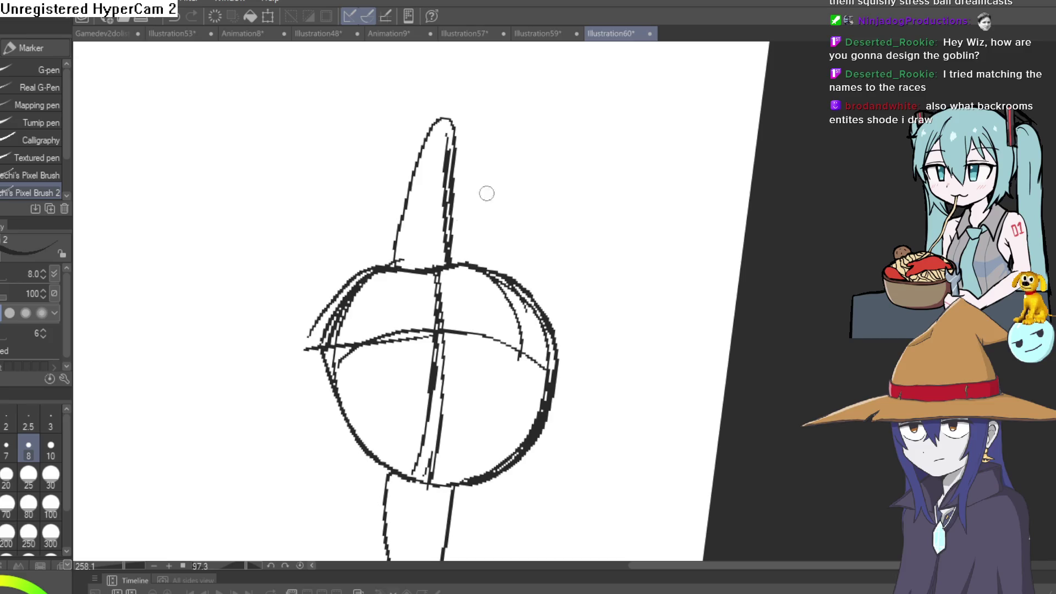
pyautogui.moveTo(487, 193)
pyautogui.mouseDown()
pyautogui.moveTo(352, 299)
pyautogui.moveTo(690, 342)
pyautogui.moveTo(717, 275)
pyautogui.moveTo(698, 276)
pyautogui.moveTo(698, 266)
pyautogui.moveTo(737, 290)
pyautogui.moveTo(787, 209)
pyautogui.mouseUp()
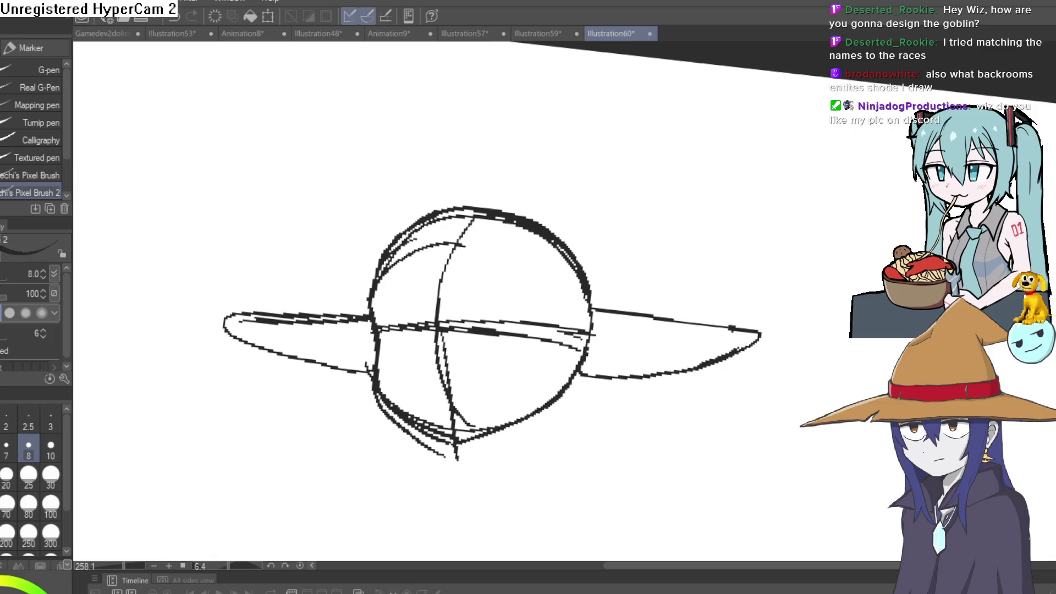
# - Ink the curved face outline down to the chin, undoing stray strokes
pyautogui.hotkey('ctrl', 'z')
pyautogui.moveTo(764, 325); pyautogui.dragTo(754, 287)
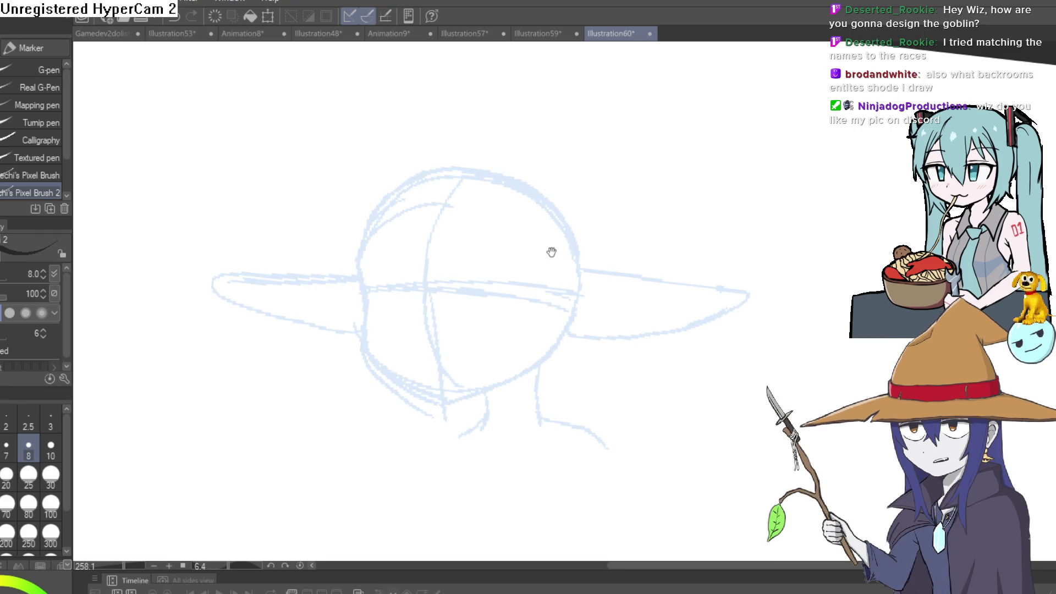
pyautogui.moveTo(549, 275)
pyautogui.mouseDown()
pyautogui.moveTo(481, 290)
pyautogui.moveTo(688, 253)
pyautogui.moveTo(671, 219)
pyautogui.moveTo(662, 231)
pyautogui.moveTo(506, 266)
pyautogui.moveTo(662, 292)
pyautogui.moveTo(434, 255)
pyautogui.mouseUp()
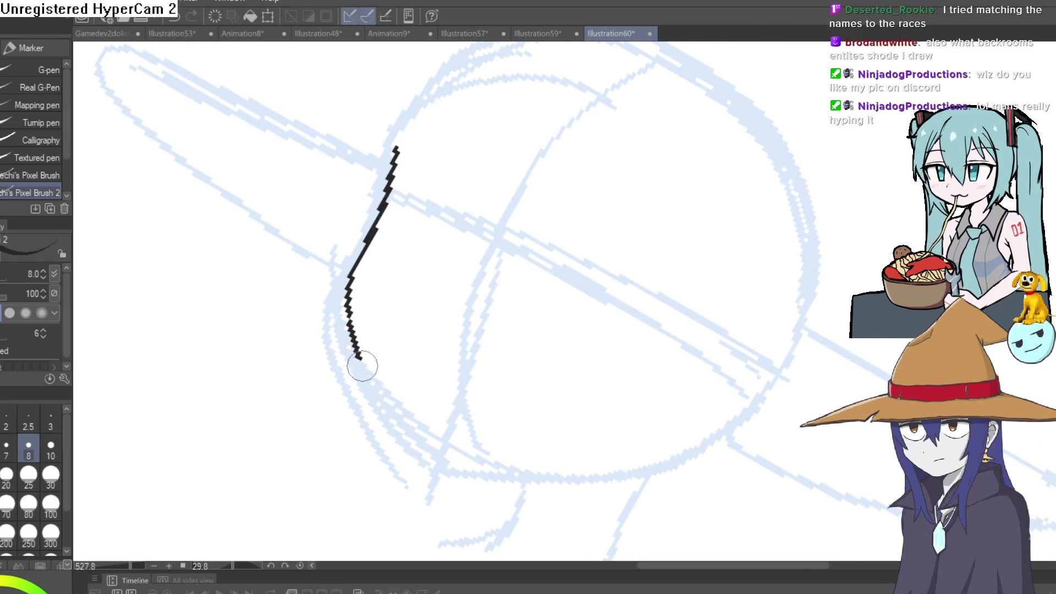
pyautogui.moveTo(362, 365)
pyautogui.mouseDown()
pyautogui.moveTo(438, 468)
pyautogui.moveTo(675, 455)
pyautogui.mouseUp()
pyautogui.hotkey('ctrl', 'z')
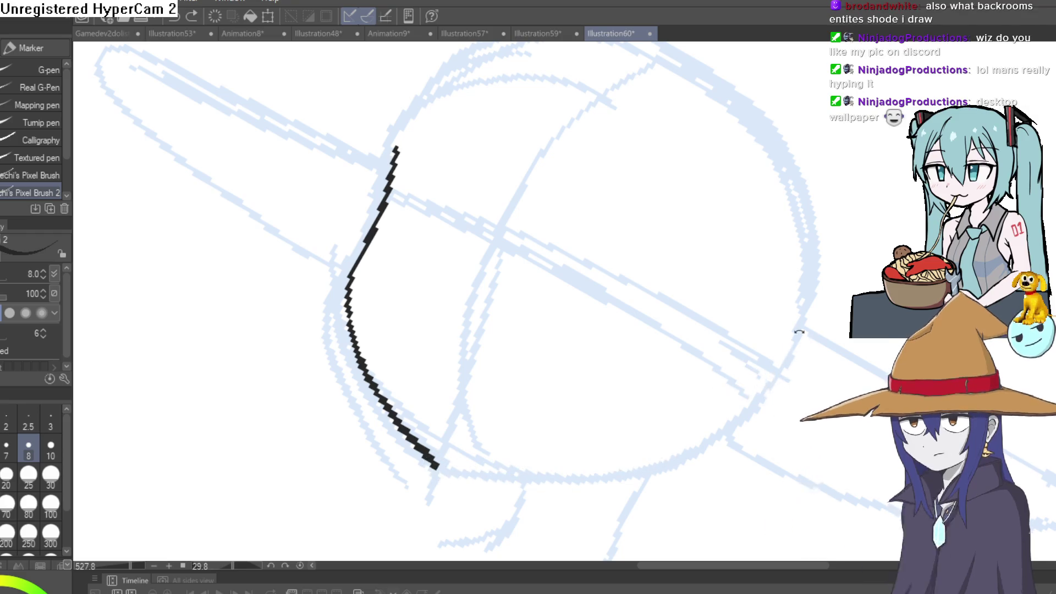
pyautogui.moveTo(799, 332)
pyautogui.mouseDown()
pyautogui.moveTo(721, 290)
pyautogui.moveTo(771, 276)
pyautogui.mouseUp()
pyautogui.moveTo(742, 238)
pyautogui.mouseDown()
pyautogui.moveTo(724, 268)
pyautogui.moveTo(541, 378)
pyautogui.moveTo(467, 495)
pyautogui.moveTo(287, 287)
pyautogui.moveTo(302, 172)
pyautogui.mouseUp()
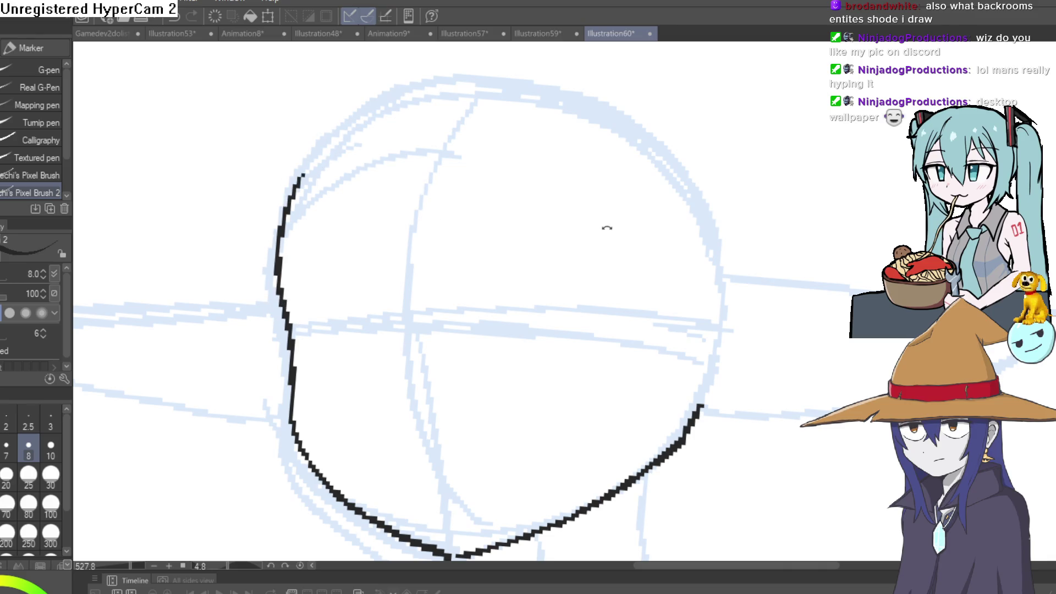
pyautogui.moveTo(606, 227)
pyautogui.mouseDown()
pyautogui.moveTo(671, 254)
pyautogui.moveTo(696, 165)
pyautogui.moveTo(679, 200)
pyautogui.moveTo(452, 267)
pyautogui.mouseUp()
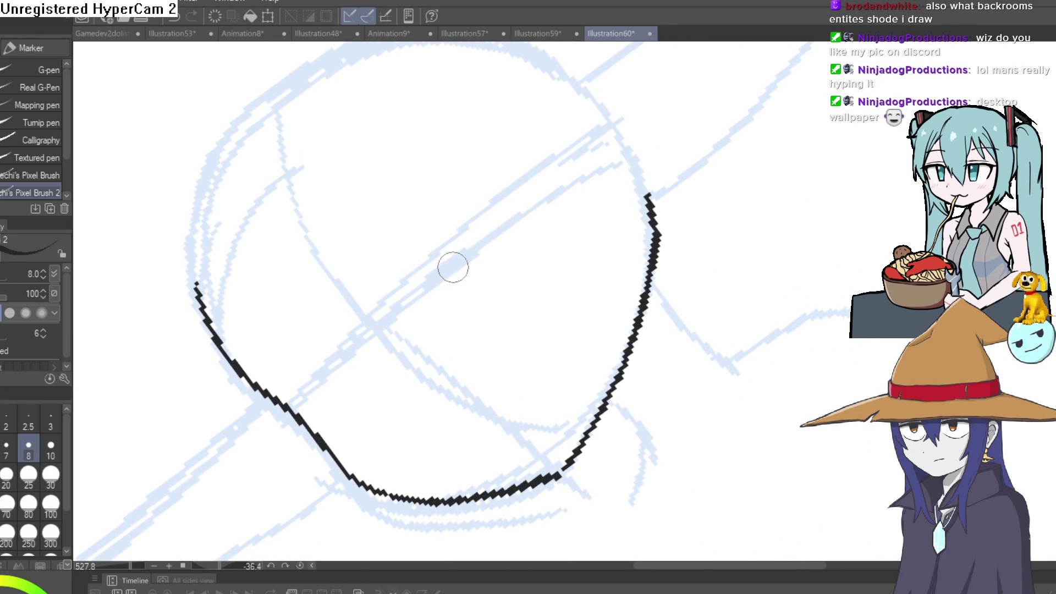
pyautogui.hotkey('ctrl', 'z')
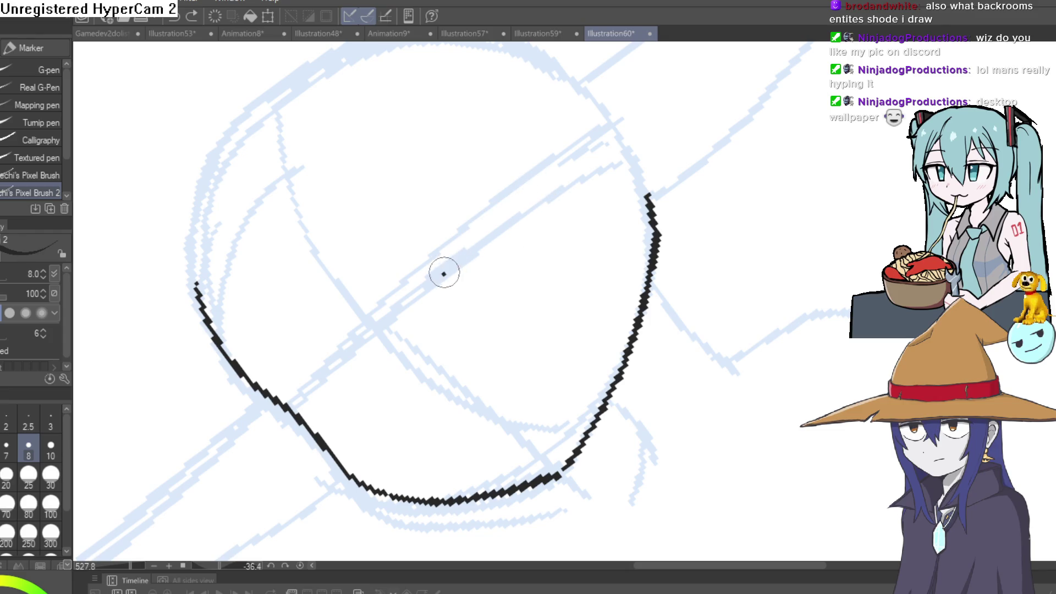
# - Draw the two arched upper eyelid lines, then turn the face upright
pyautogui.moveTo(528, 195); pyautogui.dragTo(559, 186)
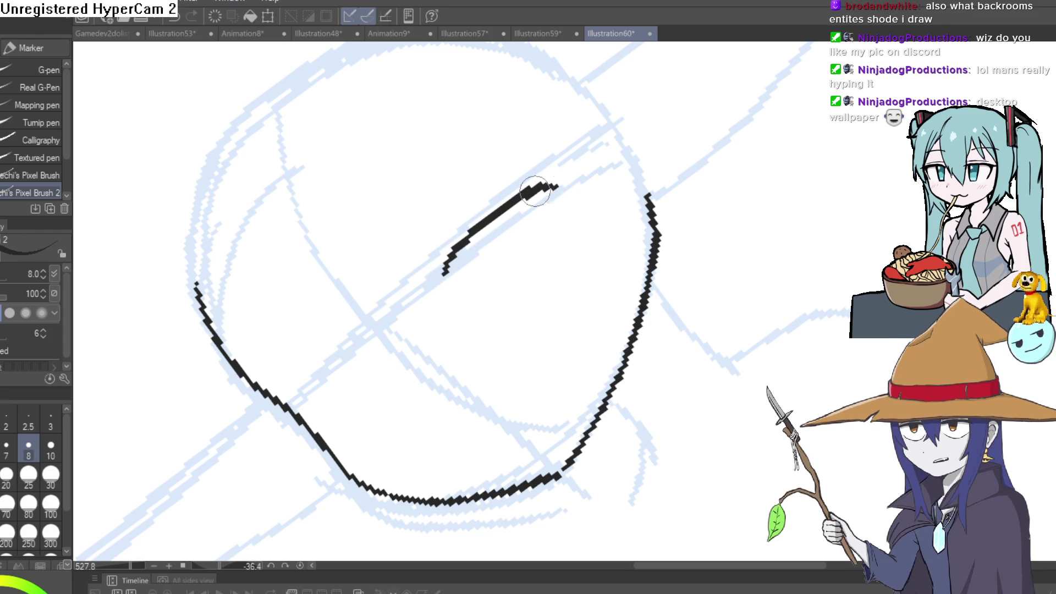
pyautogui.moveTo(383, 324); pyautogui.dragTo(333, 393)
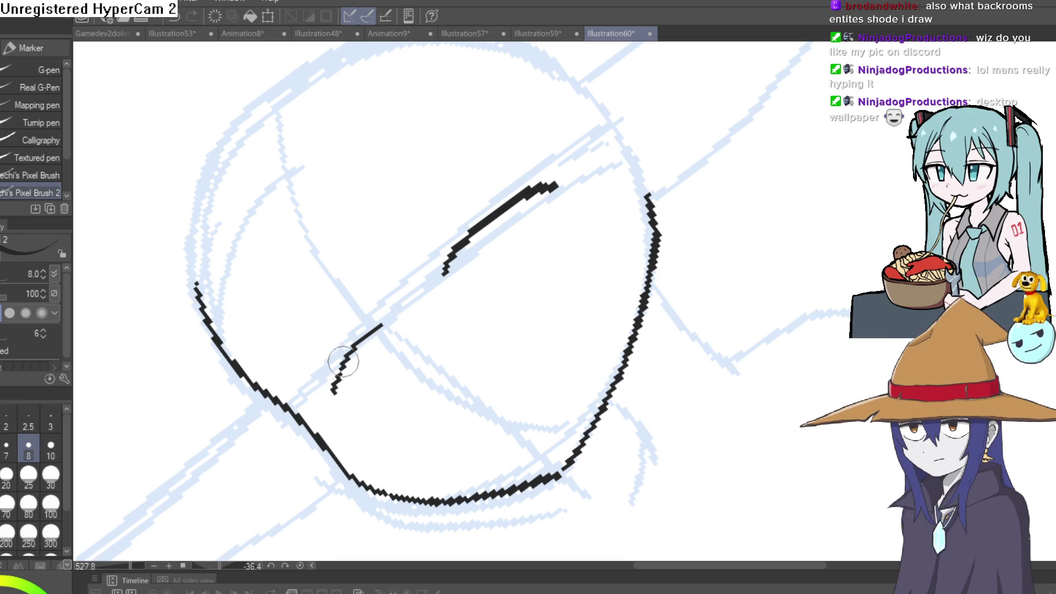
pyautogui.moveTo(385, 331)
pyautogui.mouseDown()
pyautogui.moveTo(313, 418)
pyautogui.moveTo(684, 370)
pyautogui.moveTo(618, 311)
pyautogui.moveTo(479, 149)
pyautogui.moveTo(490, 308)
pyautogui.mouseUp()
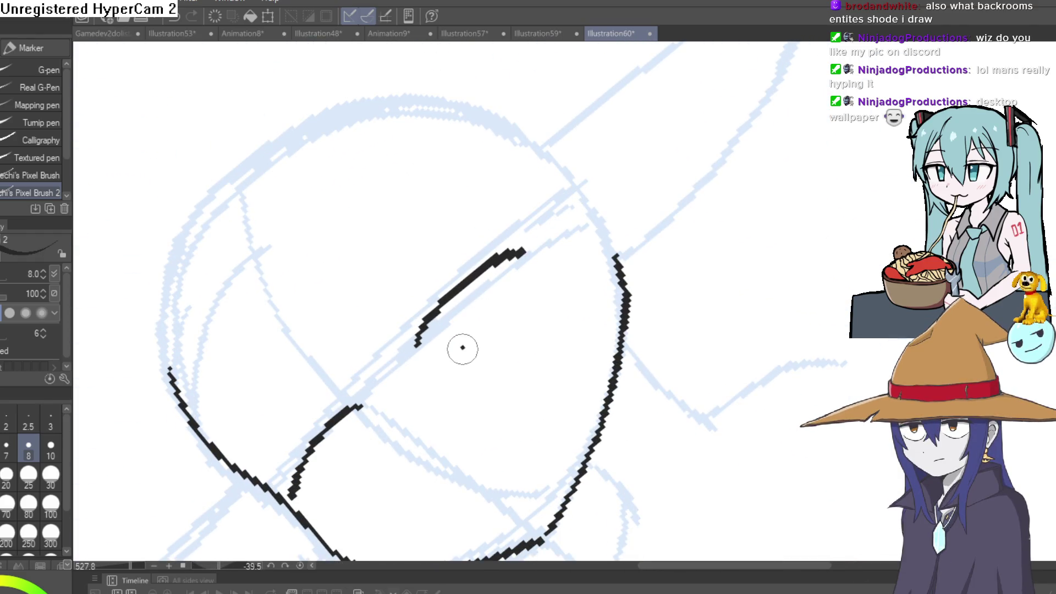
pyautogui.moveTo(431, 385); pyautogui.dragTo(451, 299)
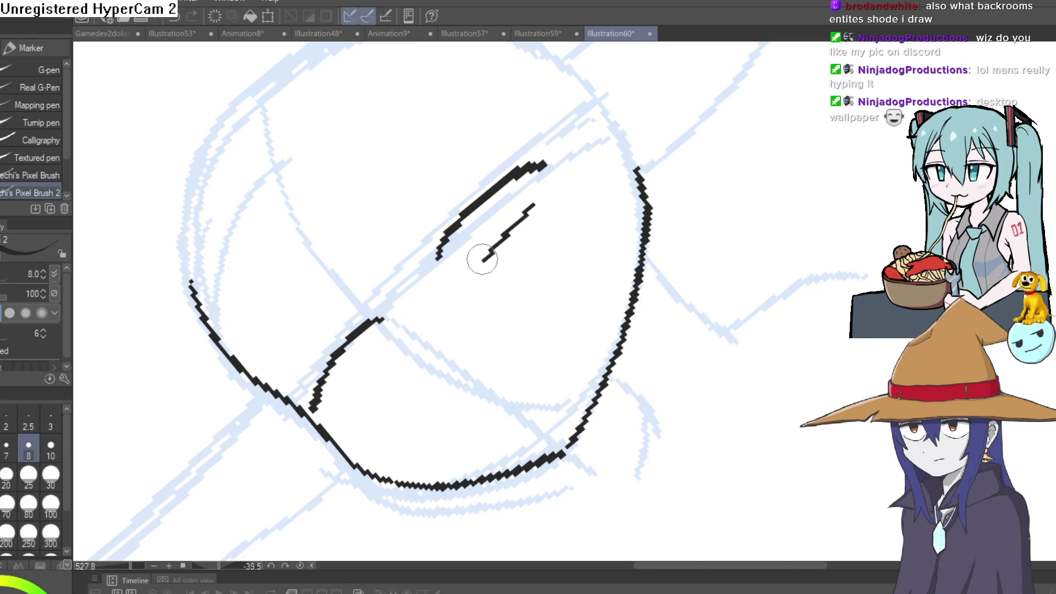
pyautogui.moveTo(357, 370)
pyautogui.mouseDown()
pyautogui.moveTo(731, 299)
pyautogui.moveTo(684, 236)
pyautogui.moveTo(612, 259)
pyautogui.mouseUp()
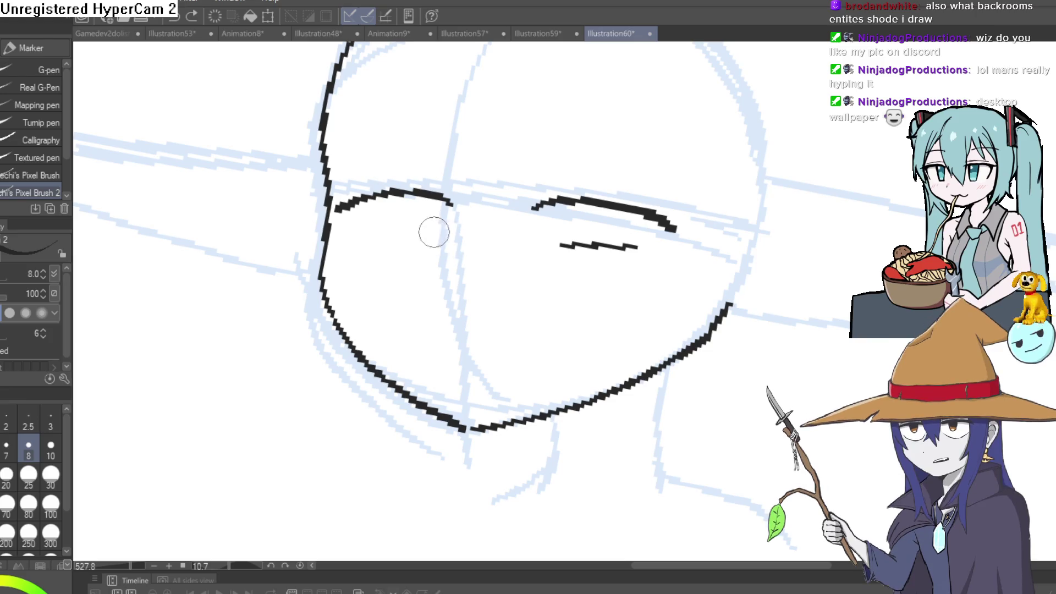
# - Draw the lower lids and close both eye boxes, adding a lash flick and hooked corner
pyautogui.moveTo(379, 232); pyautogui.dragTo(440, 231)
pyautogui.scroll(2, 429, 228)
pyautogui.scroll(2, 421, 229)
pyautogui.moveTo(346, 154); pyautogui.dragTo(392, 210)
pyautogui.moveTo(812, 293); pyautogui.dragTo(677, 282)
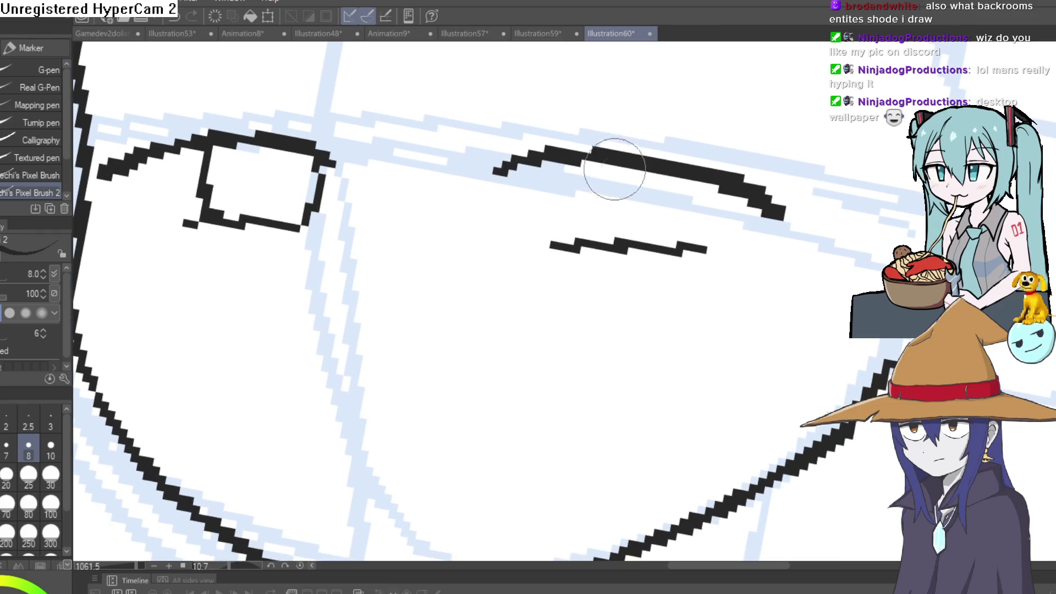
pyautogui.moveTo(611, 166); pyautogui.dragTo(610, 247)
pyautogui.moveTo(725, 187); pyautogui.dragTo(714, 247)
pyautogui.moveTo(775, 210); pyautogui.dragTo(743, 250)
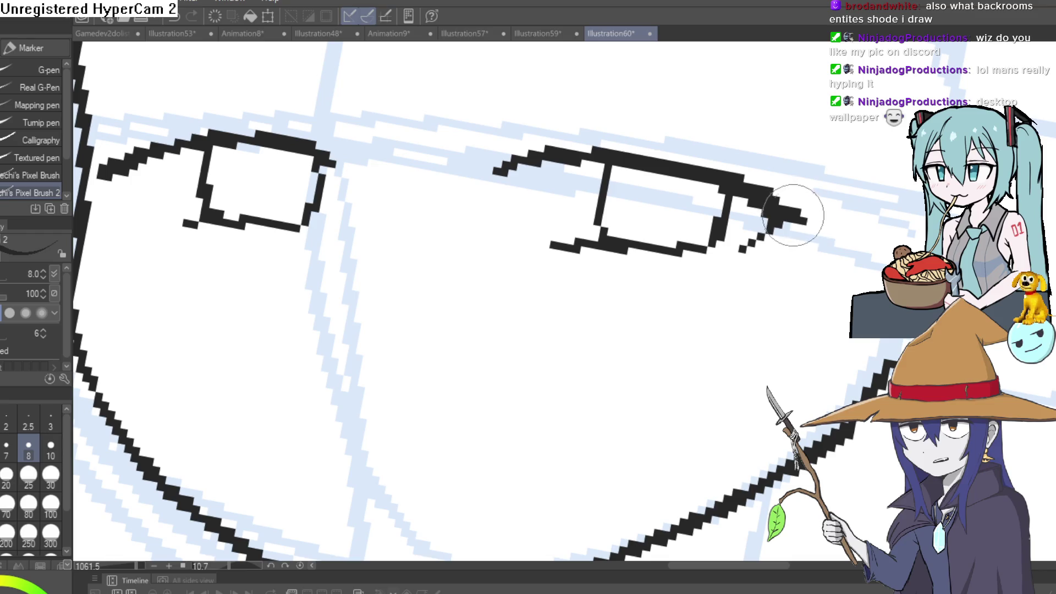
pyautogui.hscroll(-6, 793, 215)
pyautogui.moveTo(470, 248); pyautogui.dragTo(498, 275)
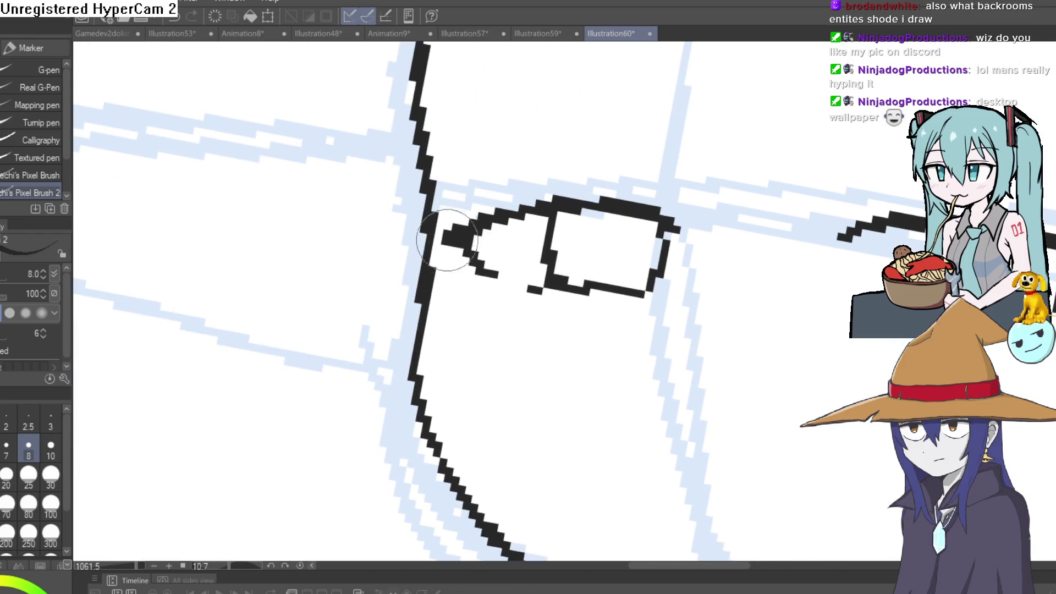
# - Dab a small black pupil into the right eye and the left eye
pyautogui.moveTo(826, 193)
pyautogui.mouseDown()
pyautogui.moveTo(825, 115)
pyautogui.moveTo(799, 294)
pyautogui.moveTo(891, 210)
pyautogui.mouseUp()
pyautogui.scroll(-5, 891, 210)
pyautogui.scroll(6, 708, 247)
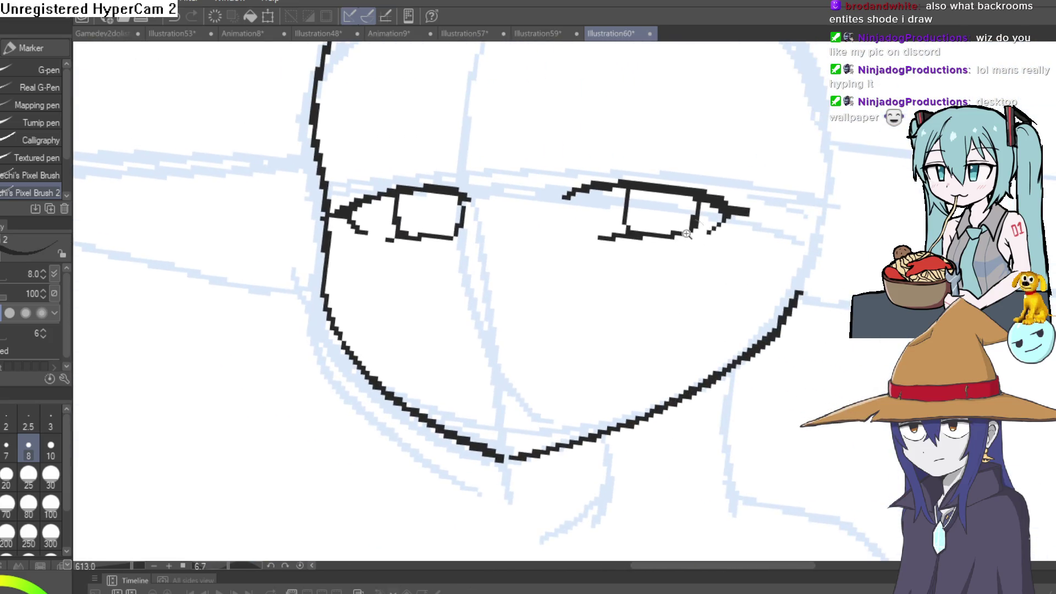
pyautogui.moveTo(708, 247); pyautogui.dragTo(681, 268)
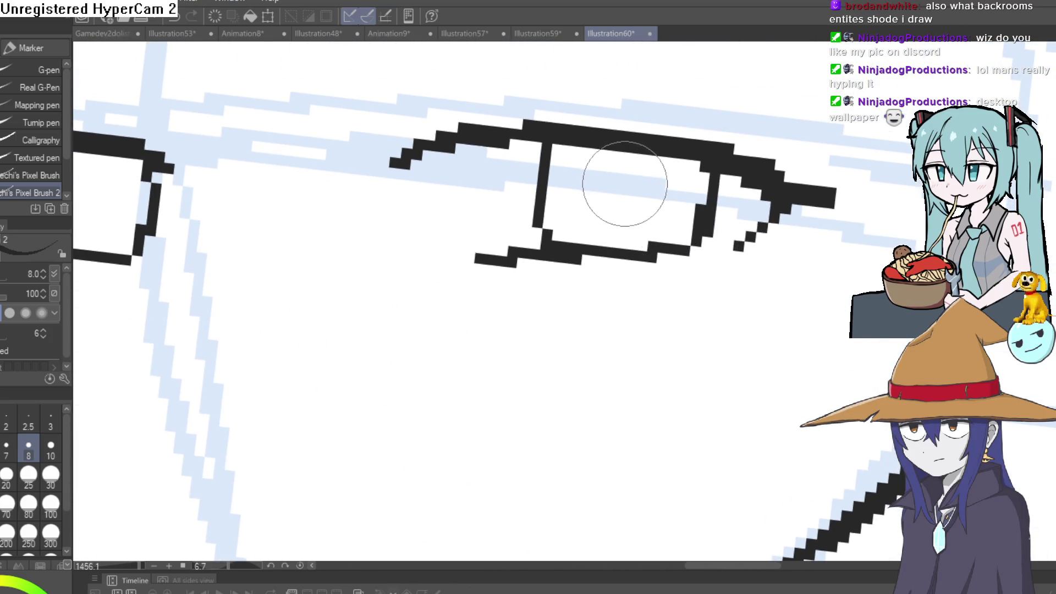
pyautogui.moveTo(631, 180); pyautogui.dragTo(633, 205)
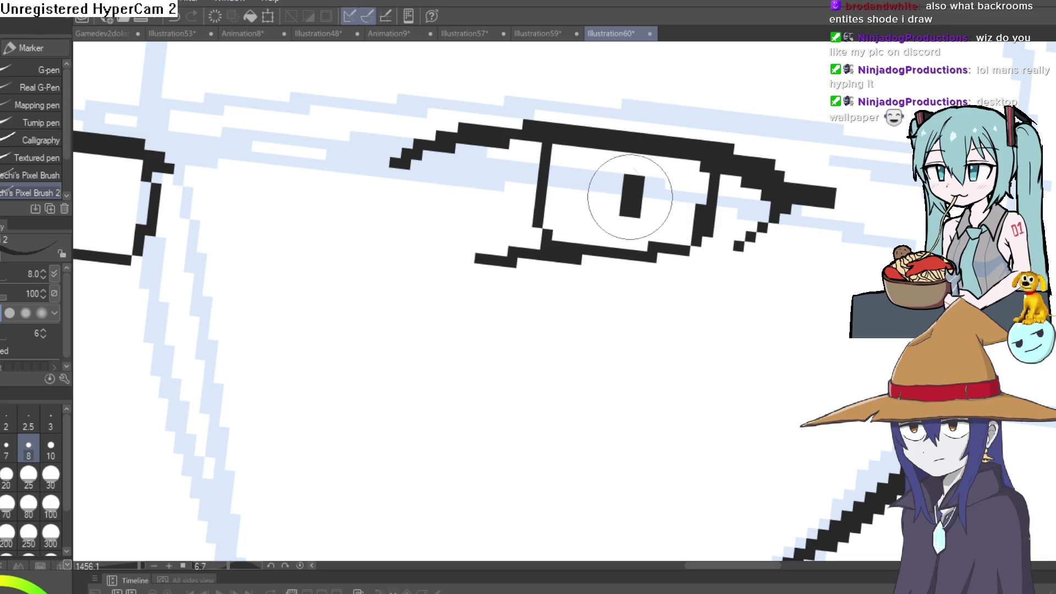
pyautogui.moveTo(434, 263); pyautogui.dragTo(726, 301)
pyautogui.moveTo(389, 220); pyautogui.dragTo(391, 244)
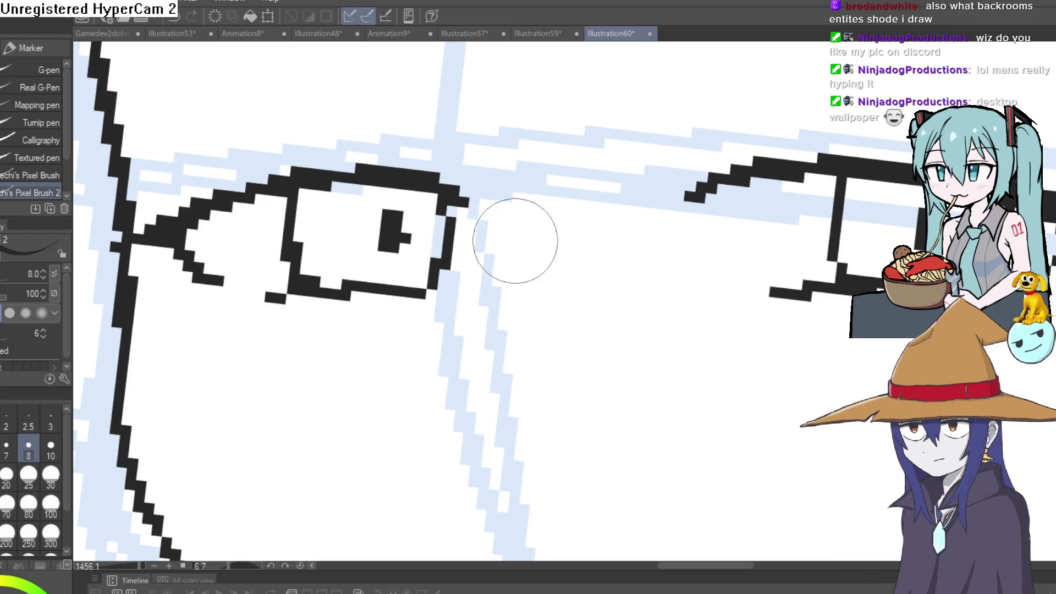
pyautogui.scroll(-10, 763, 297)
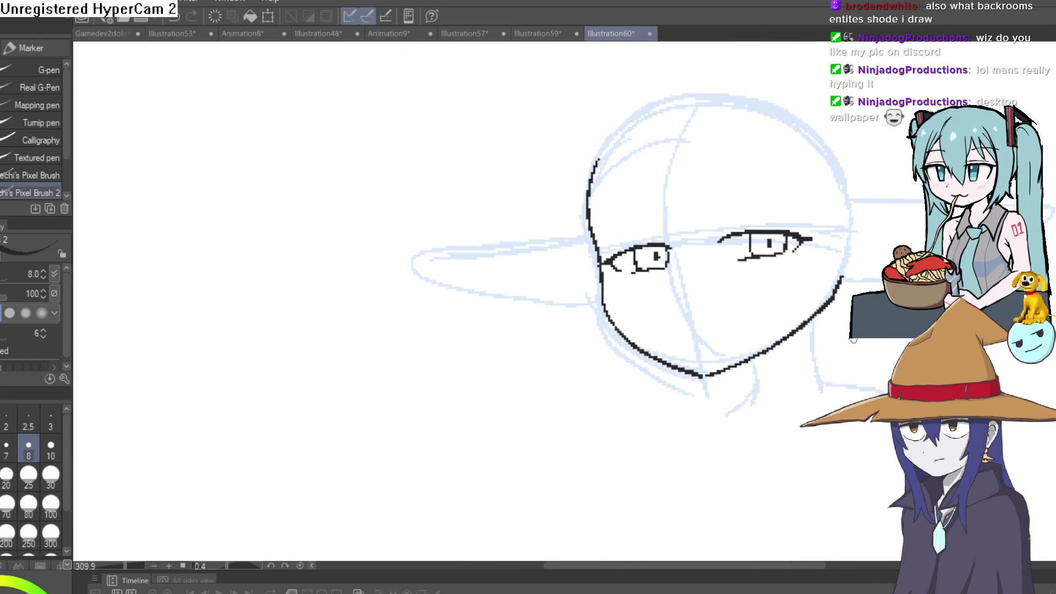
# - Retrace the left and right jawlines thicker down to the chin
pyautogui.scroll(7, 554, 234)
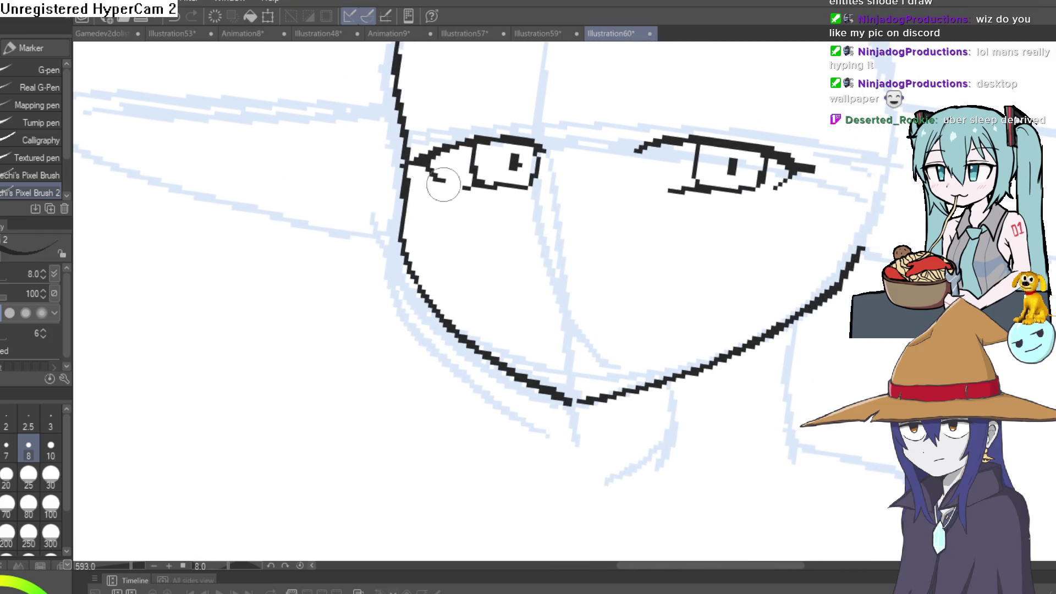
pyautogui.moveTo(399, 129)
pyautogui.mouseDown()
pyautogui.moveTo(407, 247)
pyautogui.moveTo(501, 352)
pyautogui.moveTo(587, 384)
pyautogui.moveTo(660, 383)
pyautogui.moveTo(715, 355)
pyautogui.mouseUp()
pyautogui.moveTo(875, 269); pyautogui.dragTo(826, 110)
pyautogui.scroll(-3, 635, 185)
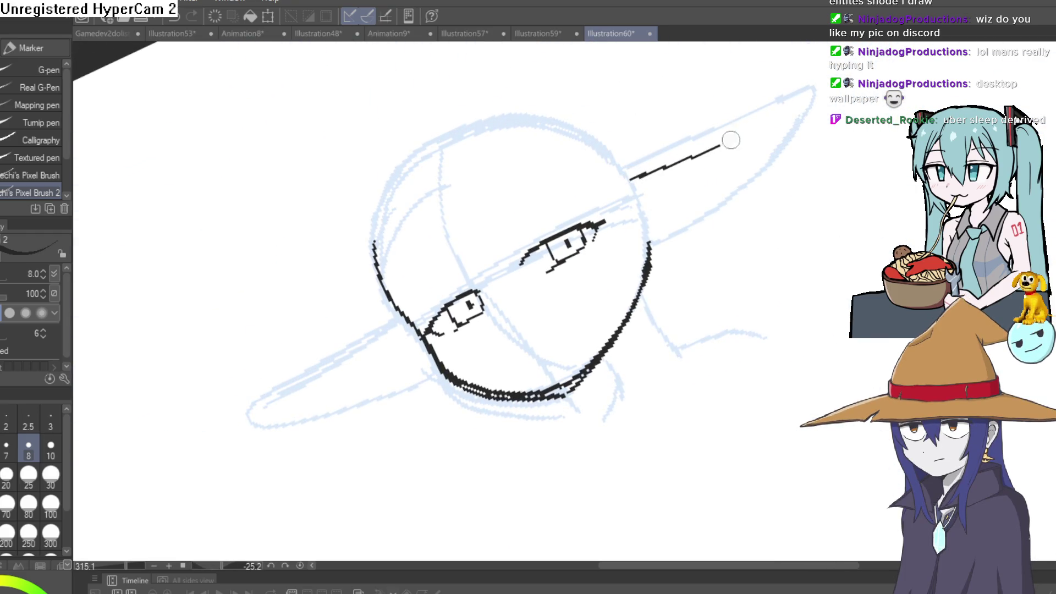
pyautogui.moveTo(792, 266)
pyautogui.mouseDown()
pyautogui.moveTo(773, 372)
pyautogui.moveTo(736, 381)
pyautogui.moveTo(687, 330)
pyautogui.moveTo(644, 235)
pyautogui.moveTo(616, 233)
pyautogui.mouseUp()
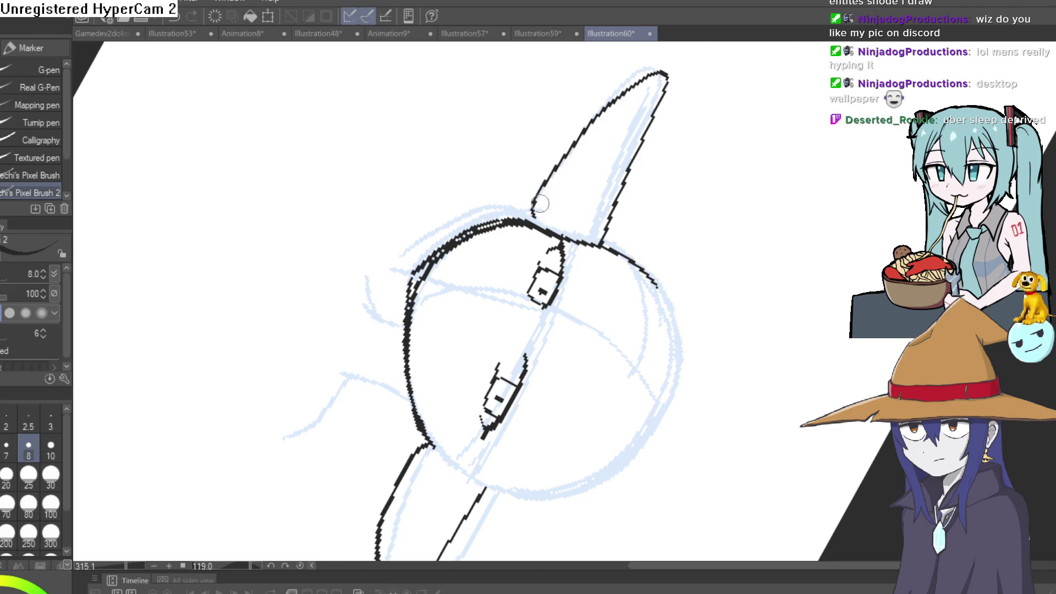
pyautogui.hotkey('ctrl', '@')
pyautogui.scroll(2, 761, 207)
pyautogui.scroll(3, 511, 345)
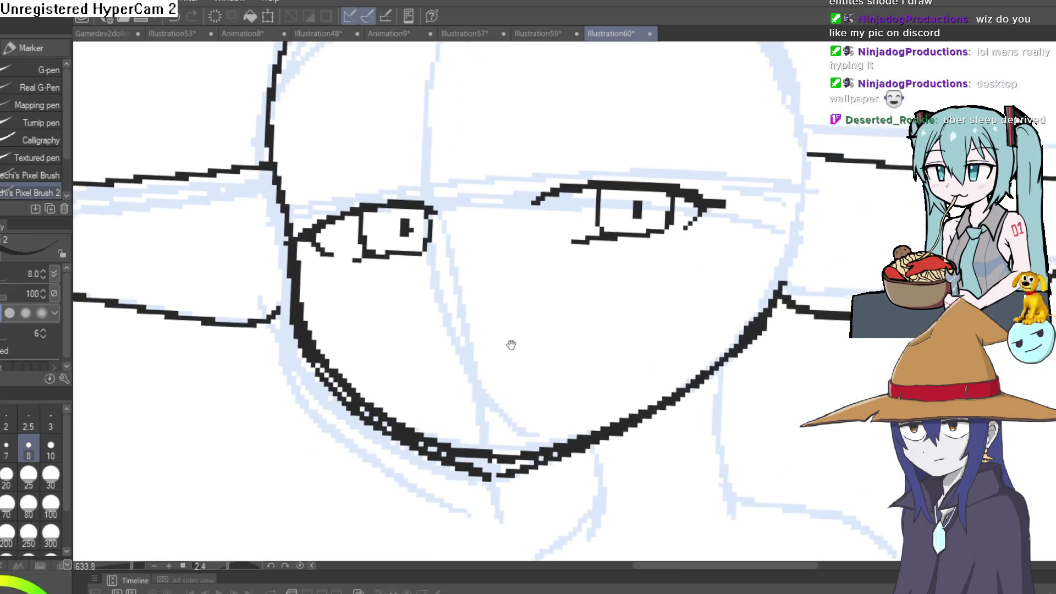
# - Add small brow marks above the eye and a short flat mouth line
pyautogui.moveTo(511, 345); pyautogui.dragTo(492, 419)
pyautogui.moveTo(708, 212); pyautogui.dragTo(609, 245)
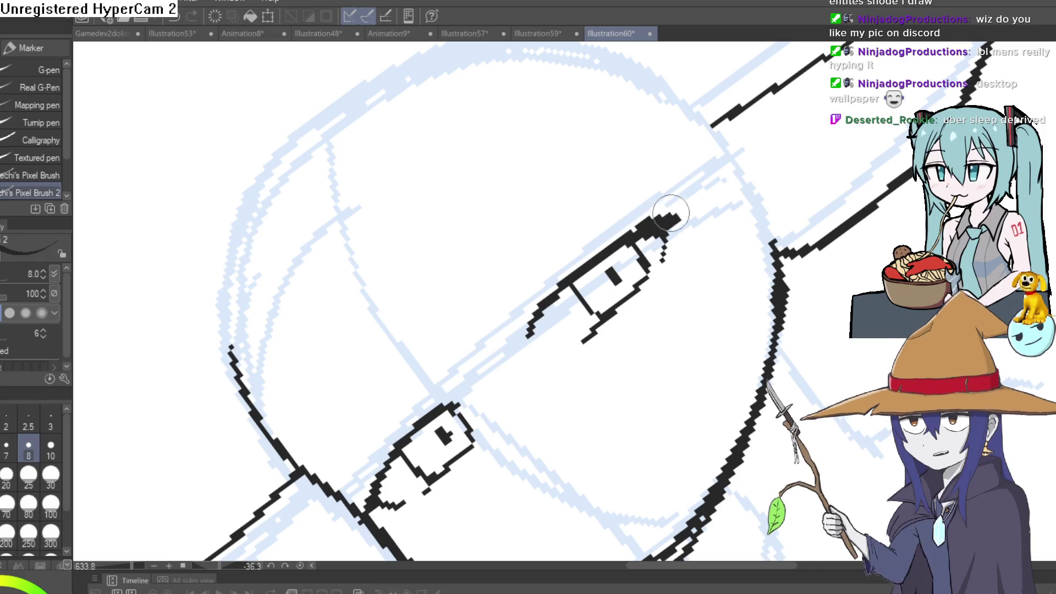
pyautogui.moveTo(666, 223)
pyautogui.mouseDown()
pyautogui.moveTo(770, 248)
pyautogui.moveTo(813, 226)
pyautogui.mouseUp()
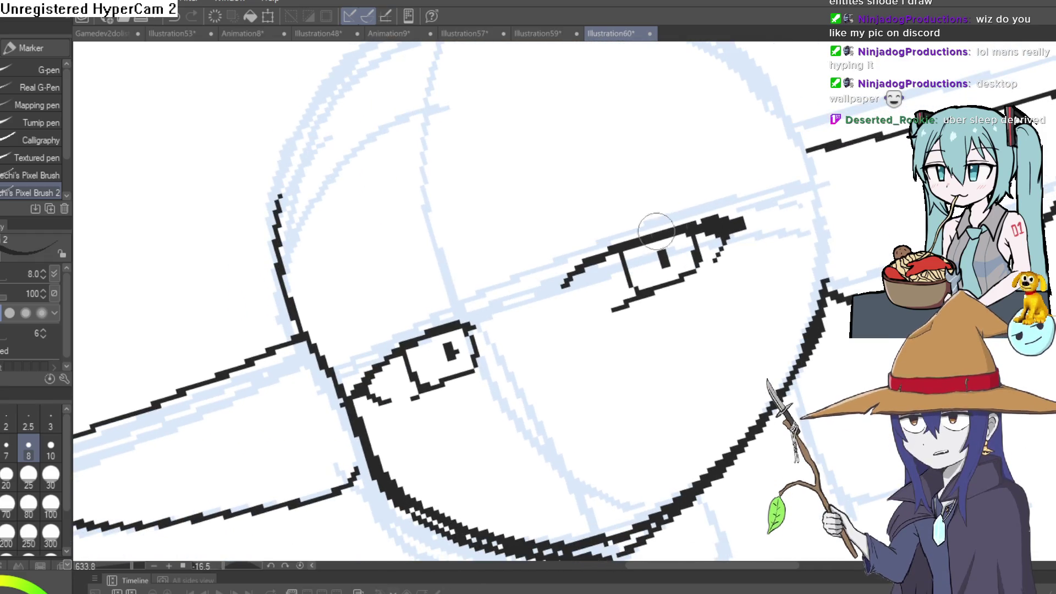
pyautogui.moveTo(560, 258); pyautogui.dragTo(585, 241)
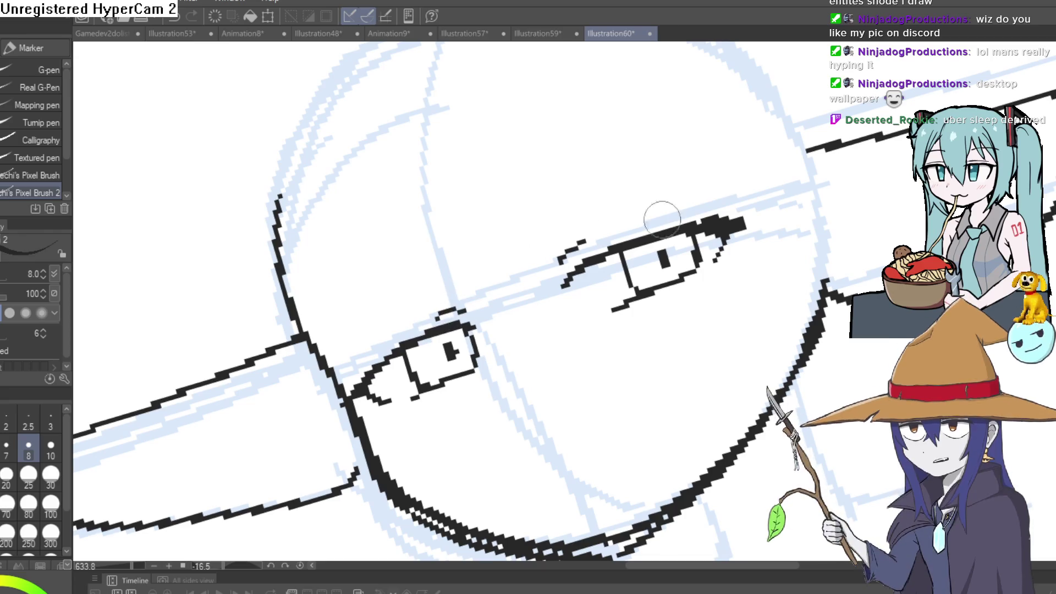
pyautogui.moveTo(463, 312); pyautogui.dragTo(528, 259)
pyautogui.moveTo(669, 231)
pyautogui.mouseDown()
pyautogui.moveTo(842, 283)
pyautogui.moveTo(778, 176)
pyautogui.moveTo(797, 158)
pyautogui.moveTo(488, 312)
pyautogui.moveTo(534, 283)
pyautogui.mouseUp()
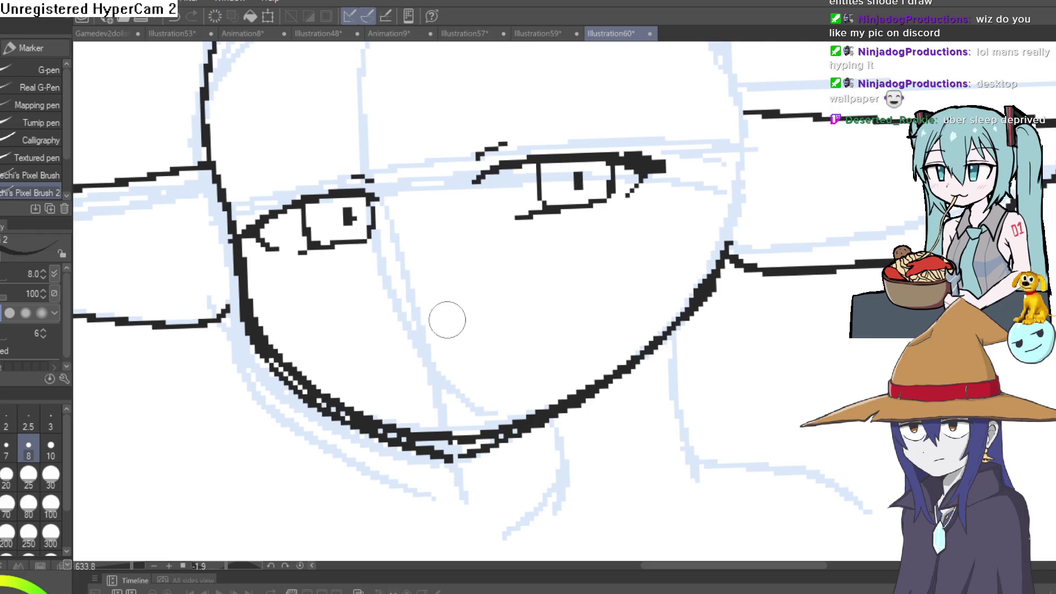
pyautogui.moveTo(476, 321); pyautogui.dragTo(553, 316)
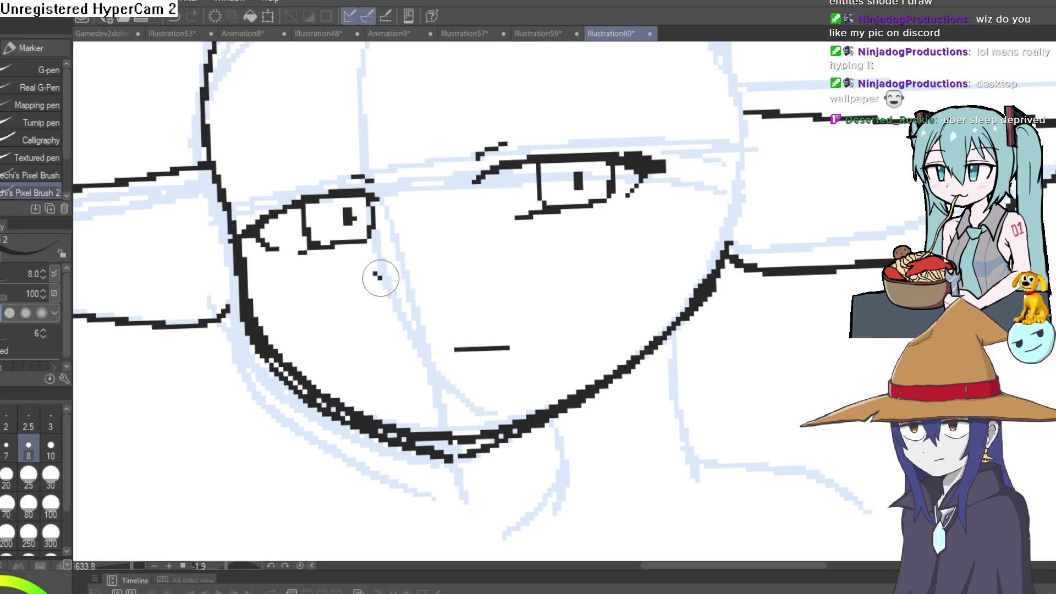
# - Erase the flat mouth line and part of the right jawline
pyautogui.press('e')
pyautogui.moveTo(620, 298)
pyautogui.mouseDown()
pyautogui.moveTo(495, 419)
pyautogui.moveTo(511, 415)
pyautogui.mouseUp()
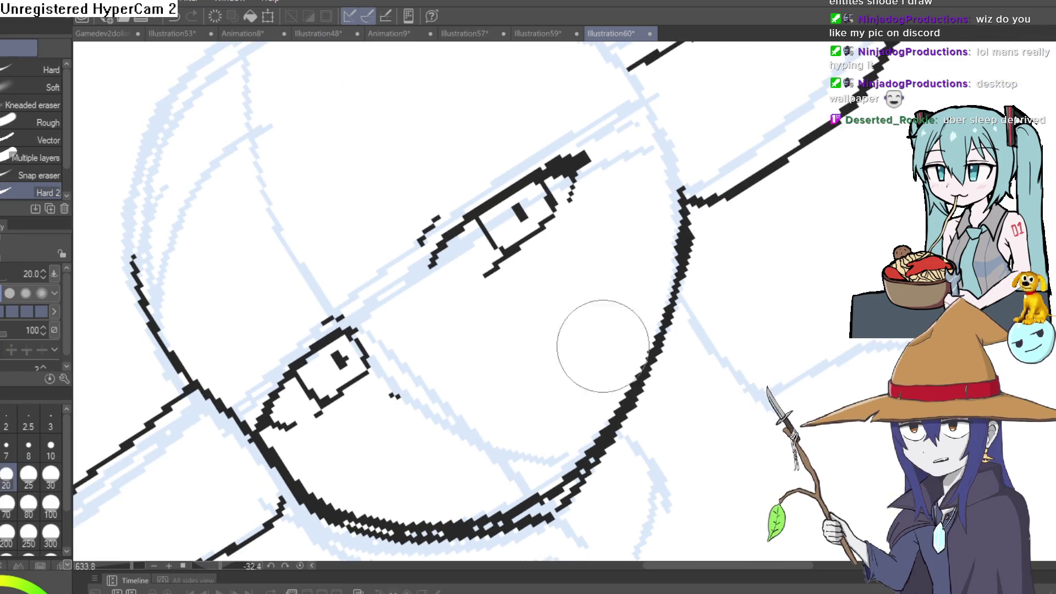
pyautogui.moveTo(601, 349)
pyautogui.mouseDown()
pyautogui.moveTo(700, 297)
pyautogui.moveTo(523, 441)
pyautogui.moveTo(440, 462)
pyautogui.mouseUp()
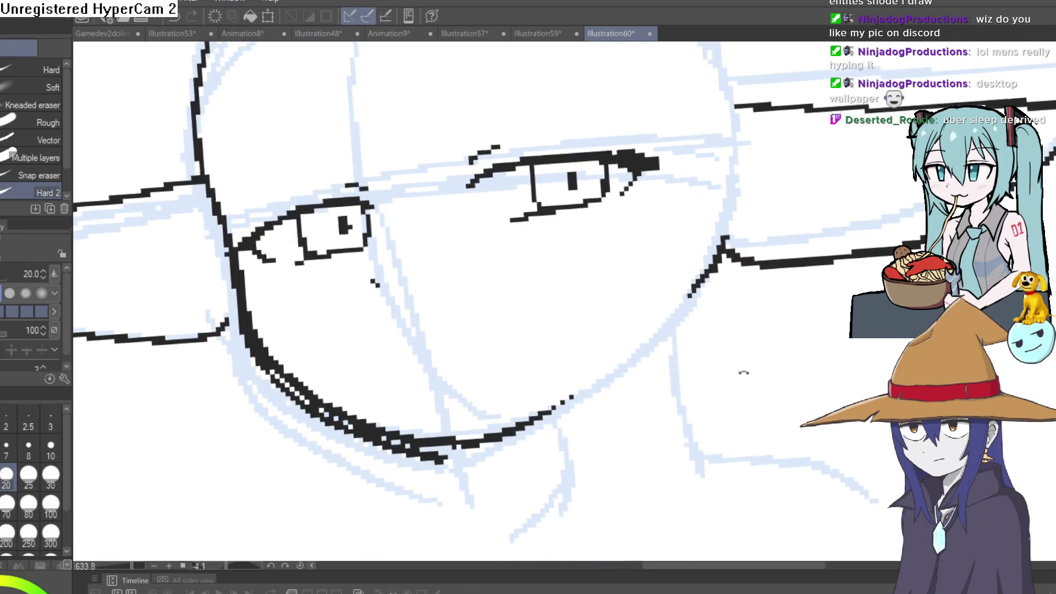
pyautogui.moveTo(745, 371); pyautogui.dragTo(354, 227)
# - Return to the pixel pen and rotate the canvas to review the whole face
pyautogui.moveTo(385, 378)
pyautogui.mouseDown()
pyautogui.moveTo(220, 330)
pyautogui.moveTo(19, 245)
pyautogui.mouseUp()
pyautogui.press('p')
pyautogui.scroll(-1, 577, 283)
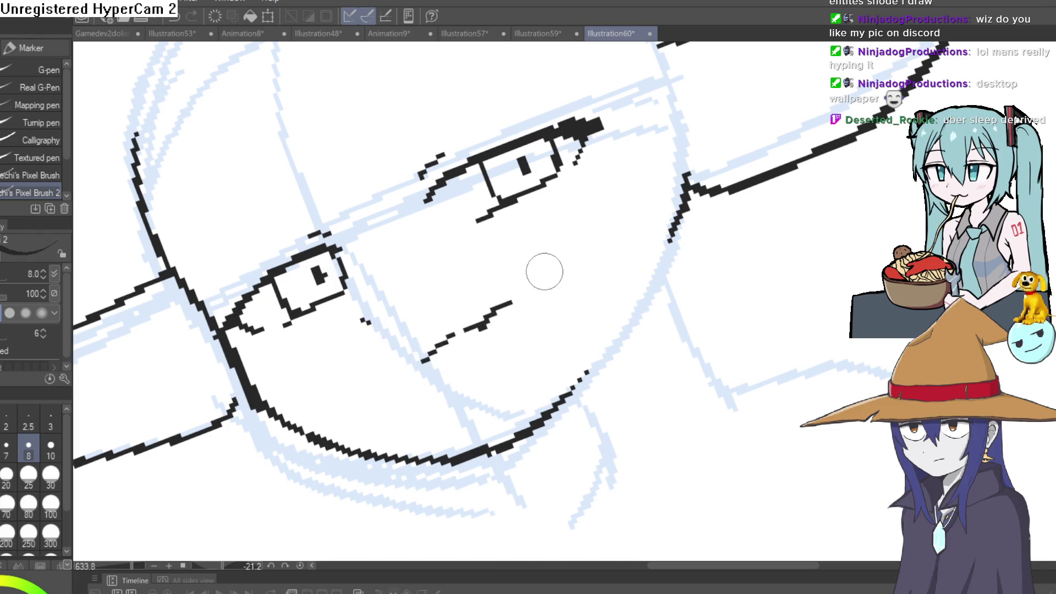
pyautogui.scroll(-4, 544, 272)
pyautogui.moveTo(718, 473)
pyautogui.mouseDown()
pyautogui.moveTo(754, 218)
pyautogui.moveTo(735, 288)
pyautogui.moveTo(683, 207)
pyautogui.moveTo(554, 243)
pyautogui.mouseUp()
pyautogui.press('-')
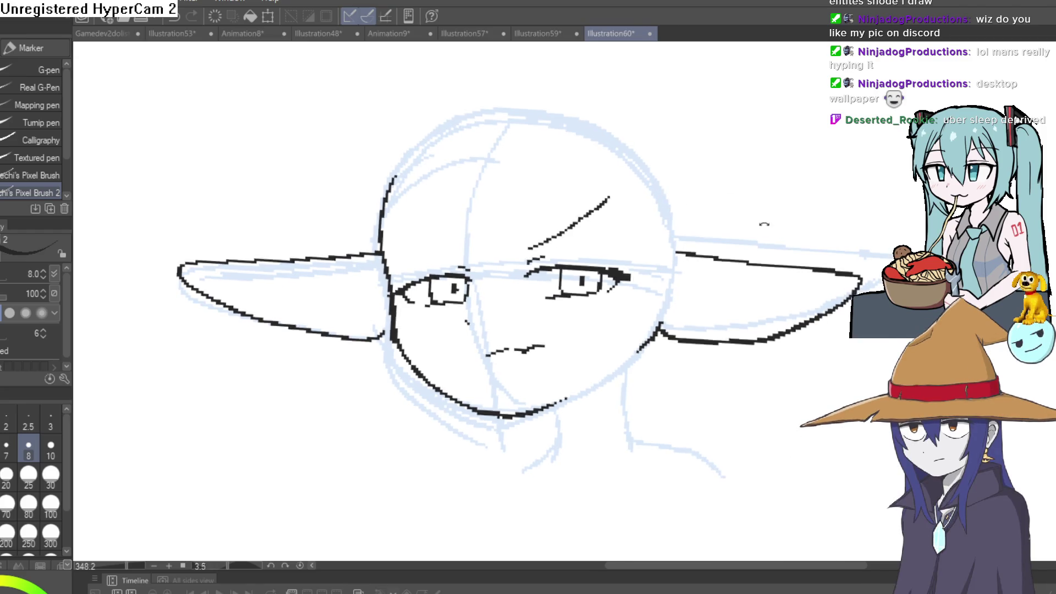
# - Ink the bang strands falling across the face
pyautogui.moveTo(557, 207)
pyautogui.mouseDown()
pyautogui.moveTo(572, 149)
pyautogui.moveTo(597, 219)
pyautogui.moveTo(537, 188)
pyautogui.mouseUp()
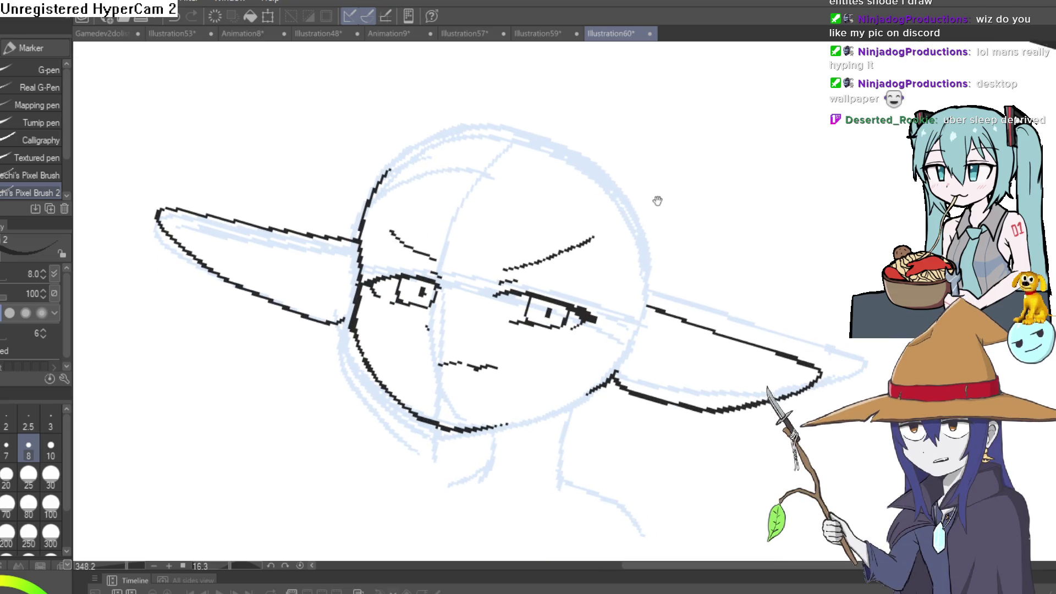
pyautogui.scroll(-2, 654, 201)
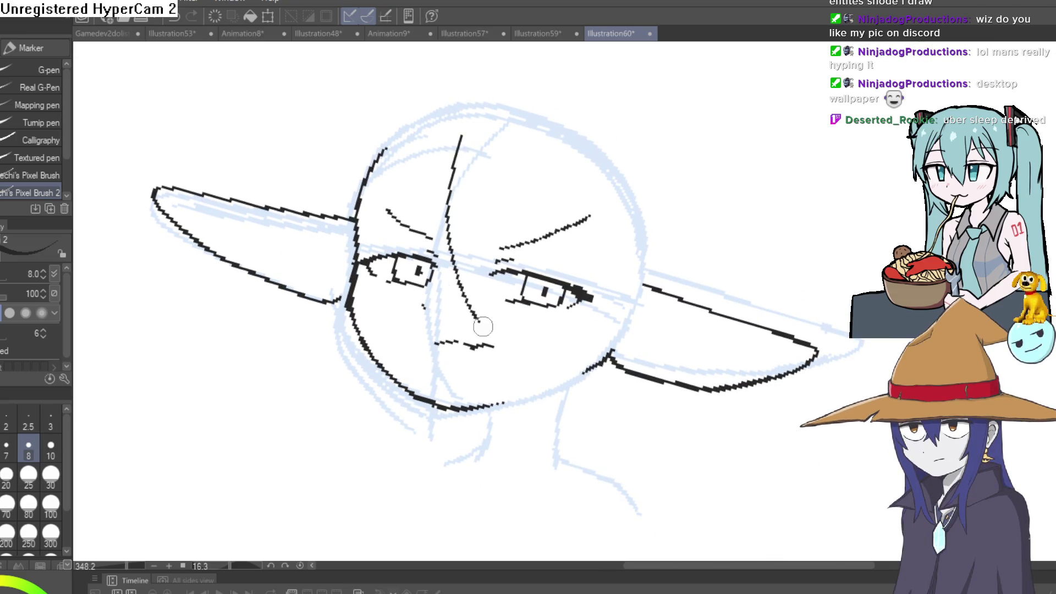
pyautogui.moveTo(480, 269); pyautogui.dragTo(482, 322)
pyautogui.moveTo(489, 286); pyautogui.dragTo(514, 342)
pyautogui.moveTo(511, 185)
pyautogui.mouseDown()
pyautogui.moveTo(498, 246)
pyautogui.moveTo(522, 227)
pyautogui.mouseUp()
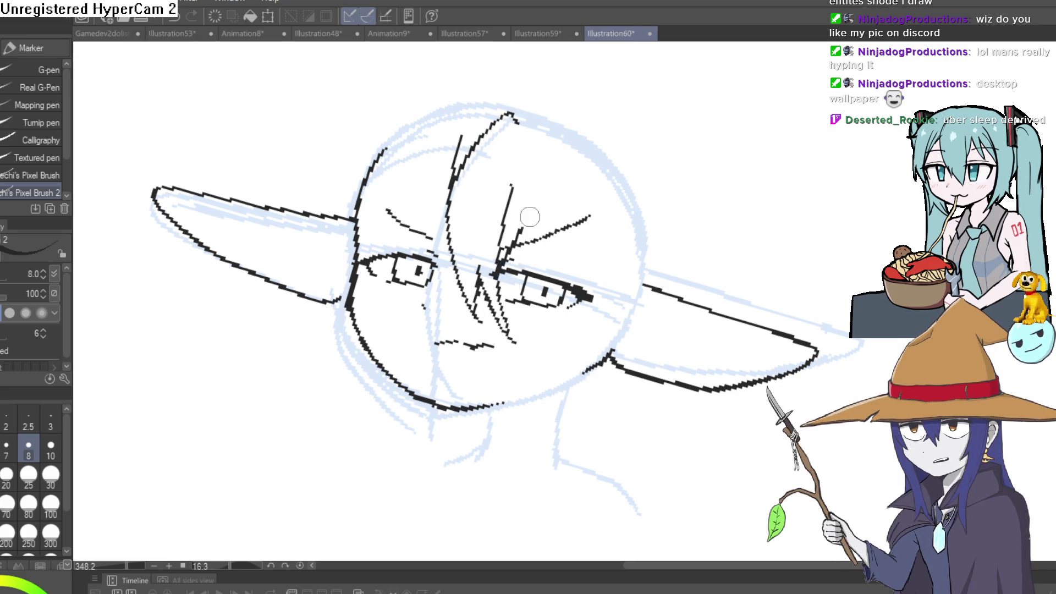
pyautogui.moveTo(596, 241); pyautogui.dragTo(618, 155)
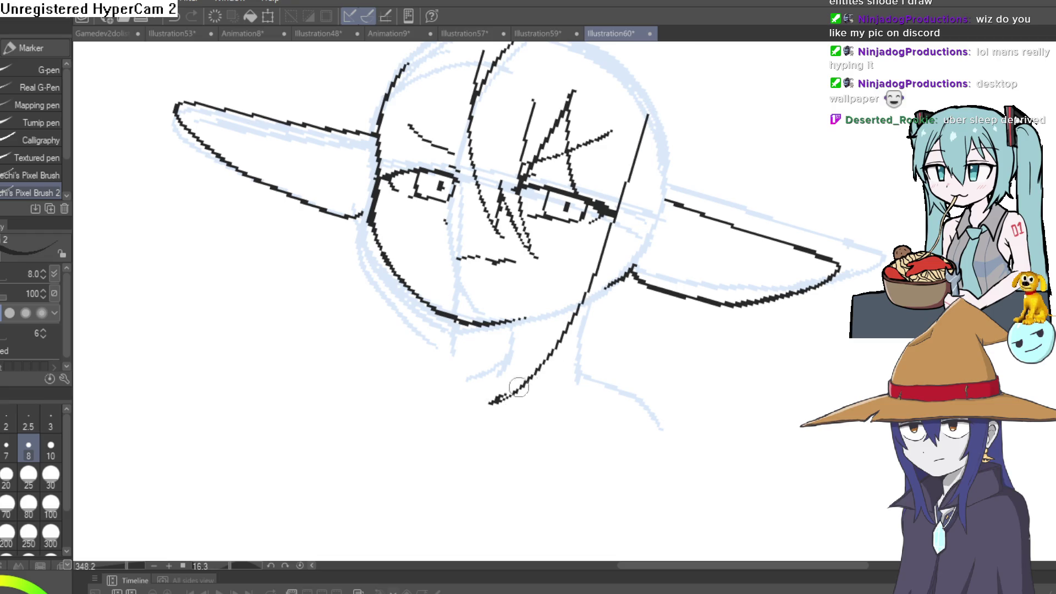
# - Ink the long side strand left of the face and hair curving over the head top
pyautogui.moveTo(424, 93); pyautogui.dragTo(483, 165)
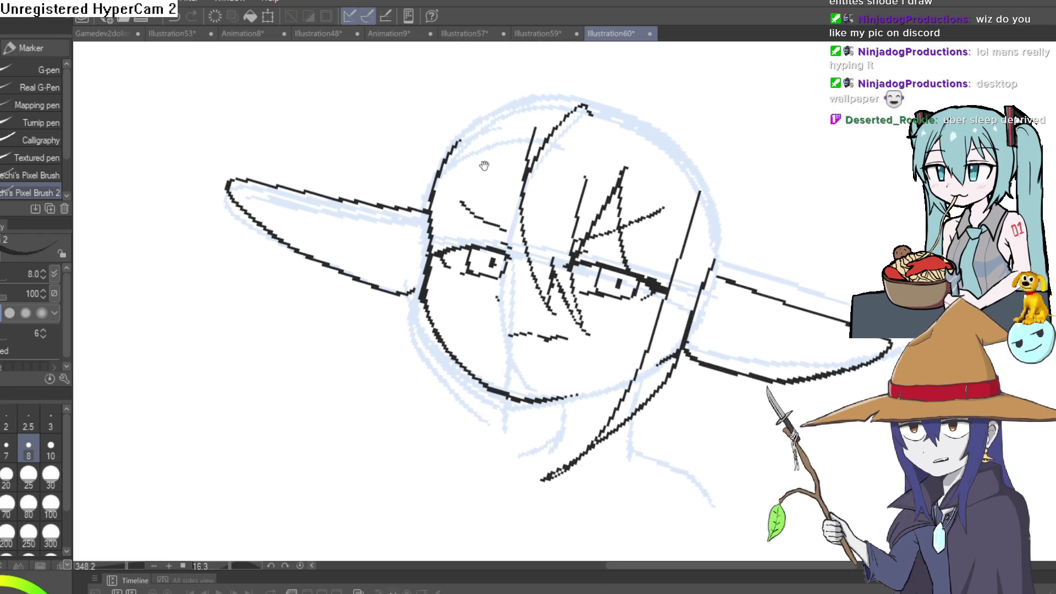
pyautogui.moveTo(446, 131)
pyautogui.mouseDown()
pyautogui.moveTo(405, 395)
pyautogui.moveTo(419, 469)
pyautogui.mouseUp()
pyautogui.hotkey('ctrl', 'z')
pyautogui.hotkey('ctrl', 'z')
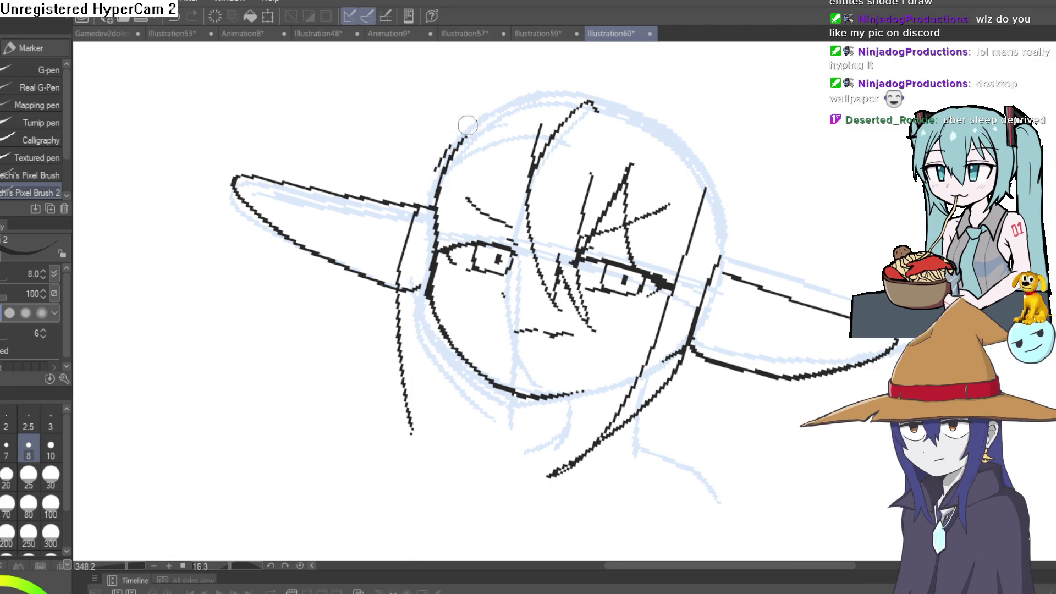
pyautogui.moveTo(593, 213); pyautogui.dragTo(570, 292)
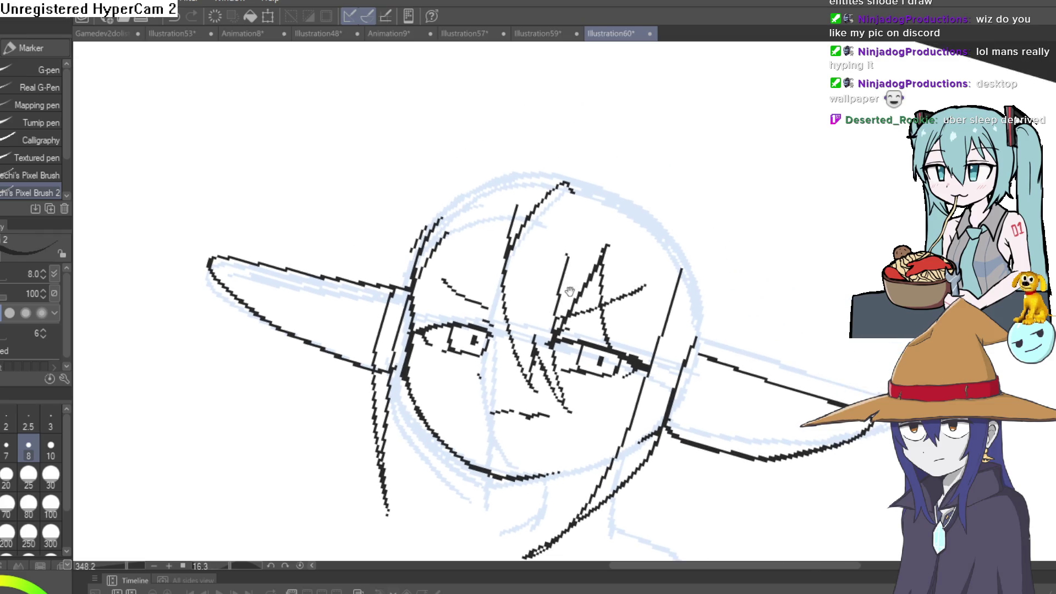
pyautogui.moveTo(528, 199)
pyautogui.mouseDown()
pyautogui.moveTo(421, 301)
pyautogui.moveTo(502, 186)
pyautogui.moveTo(587, 175)
pyautogui.moveTo(622, 146)
pyautogui.moveTo(588, 175)
pyautogui.moveTo(641, 160)
pyautogui.moveTo(691, 170)
pyautogui.moveTo(711, 105)
pyautogui.mouseUp()
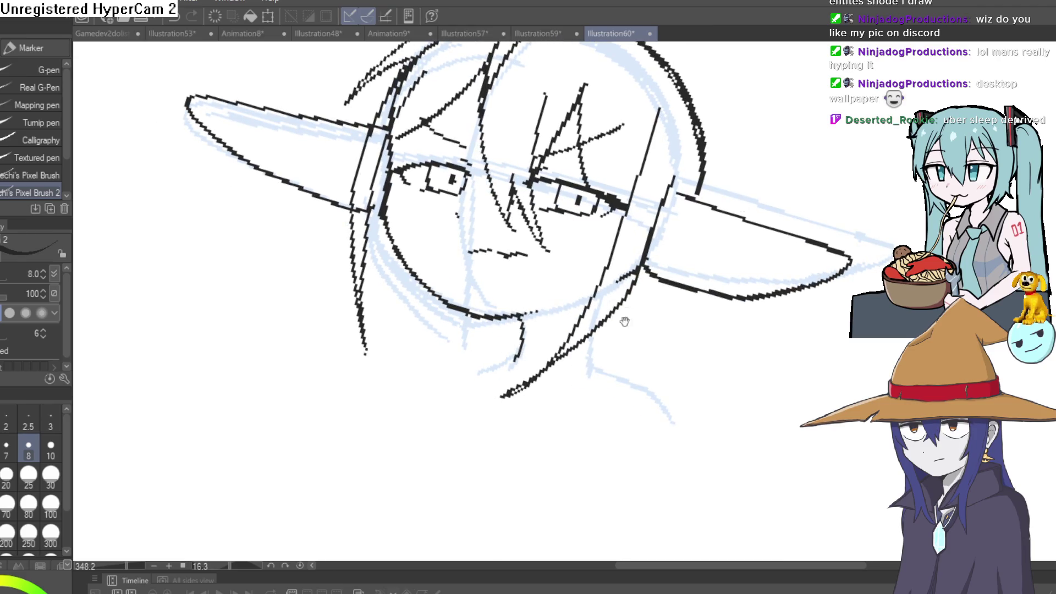
pyautogui.moveTo(624, 321)
pyautogui.mouseDown()
pyautogui.moveTo(708, 294)
pyautogui.moveTo(673, 223)
pyautogui.moveTo(720, 256)
pyautogui.moveTo(682, 323)
pyautogui.moveTo(608, 278)
pyautogui.mouseUp()
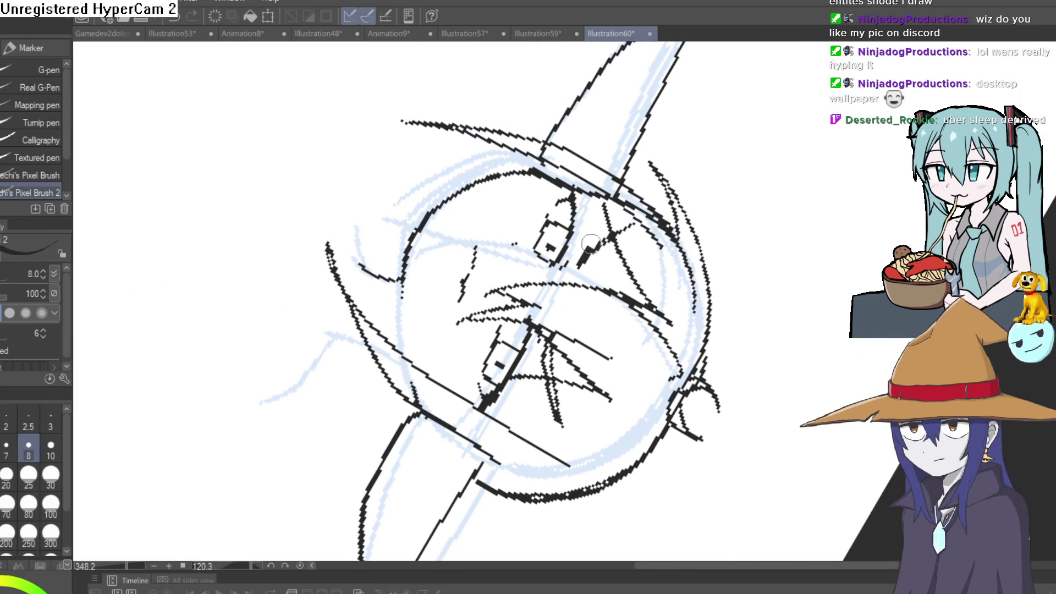
pyautogui.moveTo(633, 231)
pyautogui.mouseDown()
pyautogui.moveTo(665, 258)
pyautogui.moveTo(691, 169)
pyautogui.moveTo(759, 267)
pyautogui.moveTo(670, 246)
pyautogui.mouseUp()
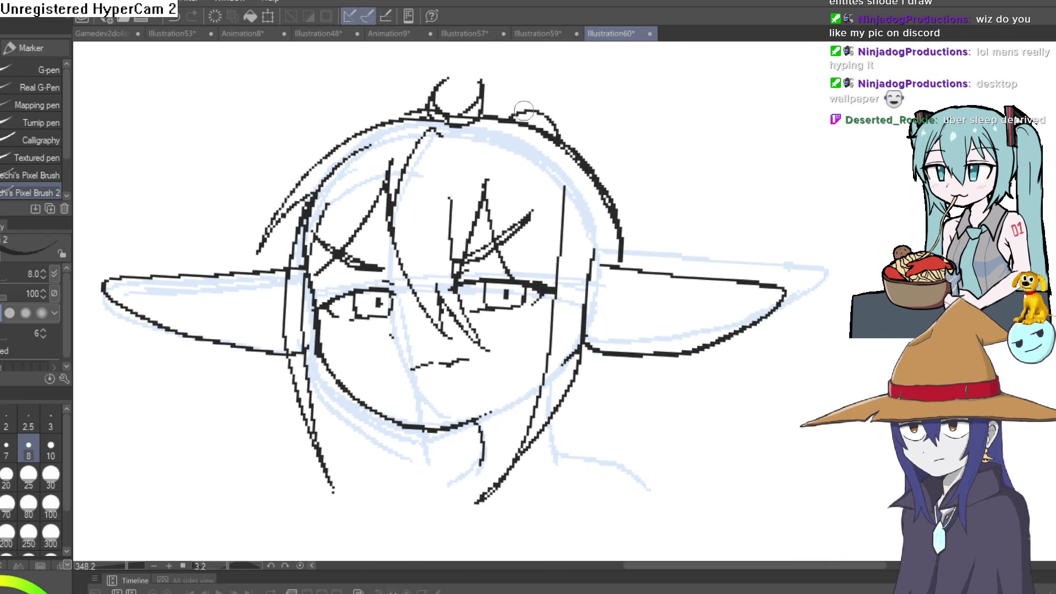
pyautogui.moveTo(511, 118); pyautogui.dragTo(604, 88)
pyautogui.moveTo(677, 374); pyautogui.dragTo(639, 287)
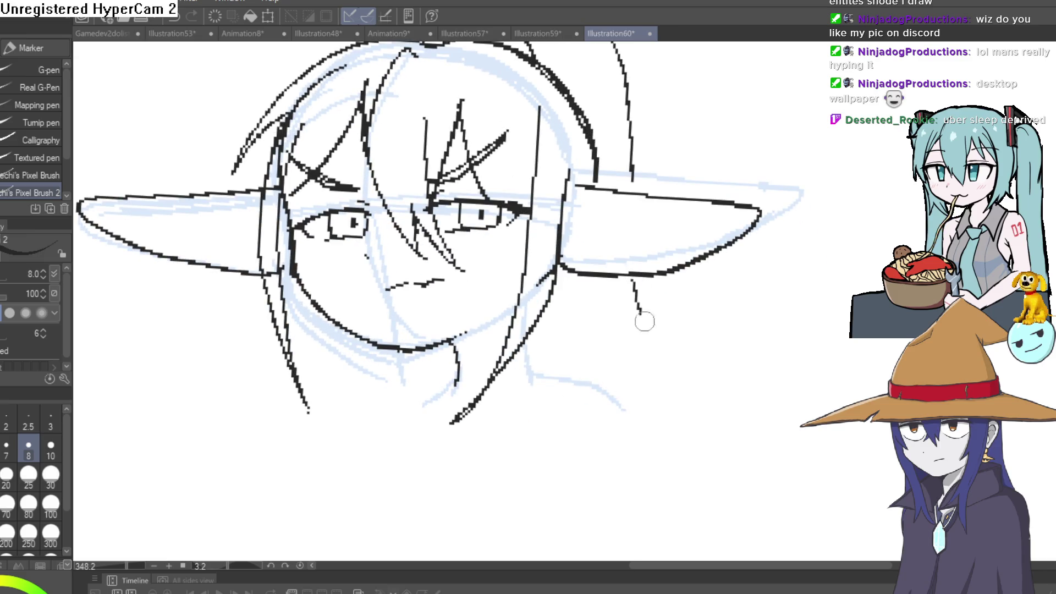
# - Ink the neck lines curving into both shoulders
pyautogui.moveTo(522, 338)
pyautogui.mouseDown()
pyautogui.moveTo(550, 382)
pyautogui.moveTo(687, 428)
pyautogui.mouseUp()
pyautogui.moveTo(454, 360)
pyautogui.mouseDown()
pyautogui.moveTo(448, 379)
pyautogui.moveTo(352, 463)
pyautogui.mouseUp()
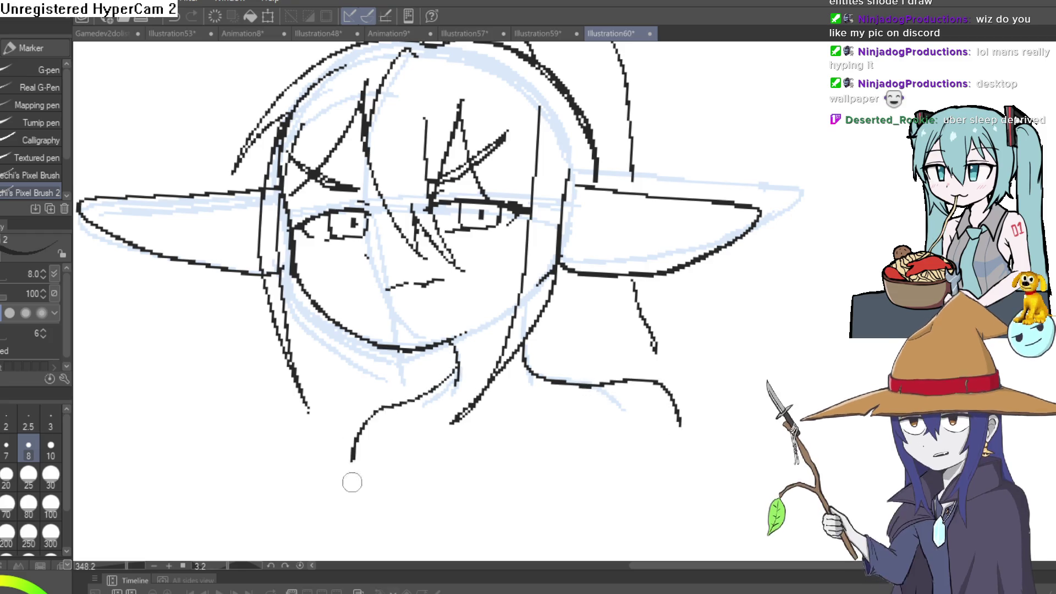
pyautogui.moveTo(725, 242)
pyautogui.mouseDown()
pyautogui.moveTo(684, 141)
pyautogui.moveTo(517, 265)
pyautogui.moveTo(744, 300)
pyautogui.mouseUp()
# - Draw a small hoop earring on the right ear, clean it up, and zoom out
pyautogui.scroll(5, 681, 238)
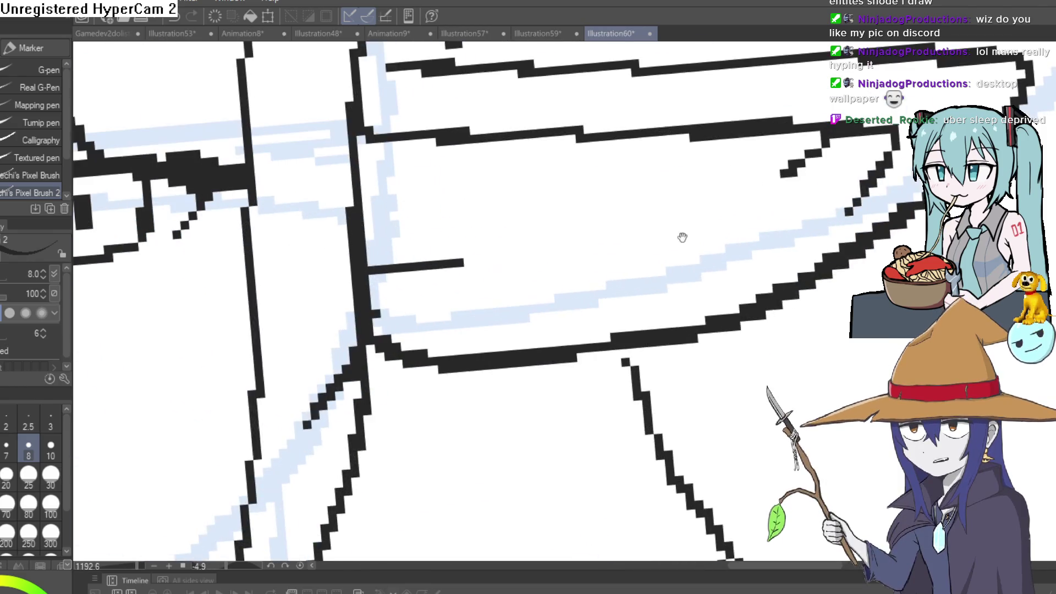
pyautogui.moveTo(702, 142); pyautogui.dragTo(677, 221)
pyautogui.moveTo(618, 267); pyautogui.dragTo(582, 181)
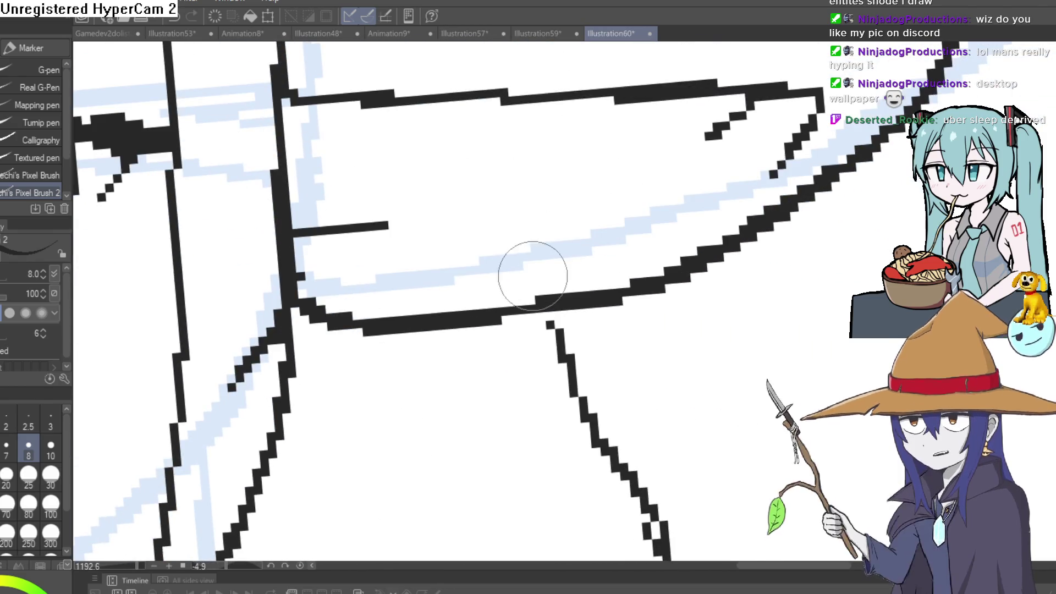
pyautogui.moveTo(466, 290)
pyautogui.mouseDown()
pyautogui.moveTo(469, 349)
pyautogui.moveTo(484, 278)
pyautogui.mouseUp()
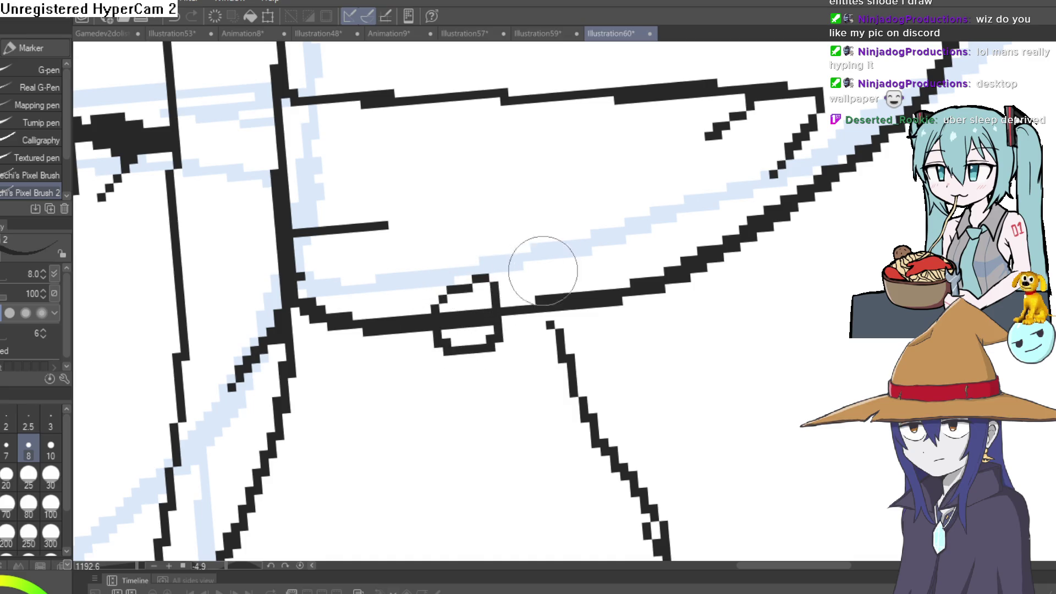
pyautogui.moveTo(631, 273)
pyautogui.mouseDown()
pyautogui.moveTo(588, 262)
pyautogui.moveTo(616, 228)
pyautogui.moveTo(601, 325)
pyautogui.moveTo(646, 259)
pyautogui.moveTo(528, 305)
pyautogui.moveTo(617, 251)
pyautogui.mouseUp()
pyautogui.hotkey('ctrl', 'z')
pyautogui.hotkey('ctrl', 'z')
pyautogui.press('e')
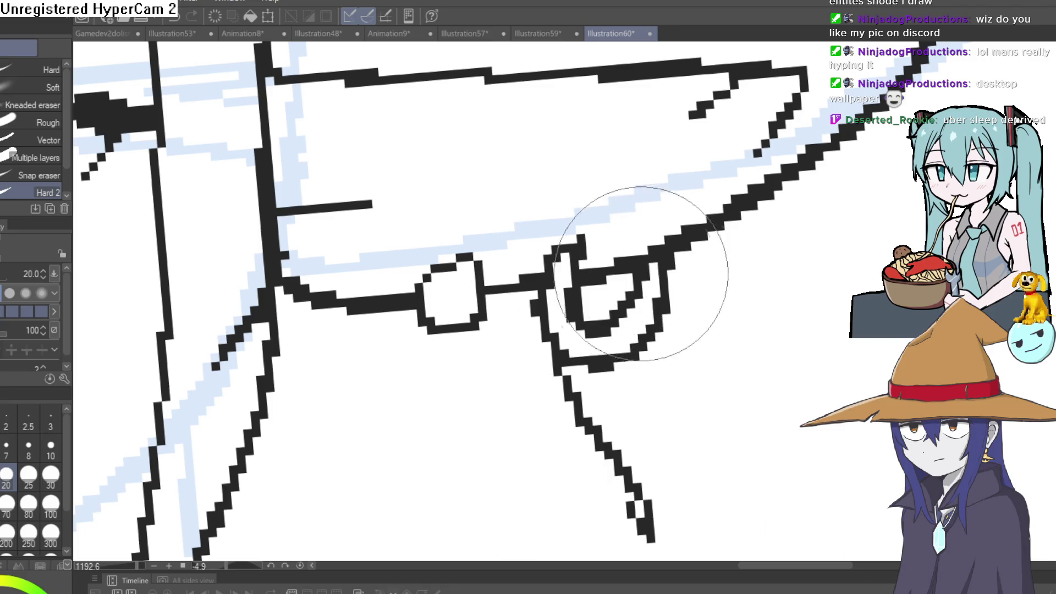
pyautogui.hotkey('ctrl', '0')
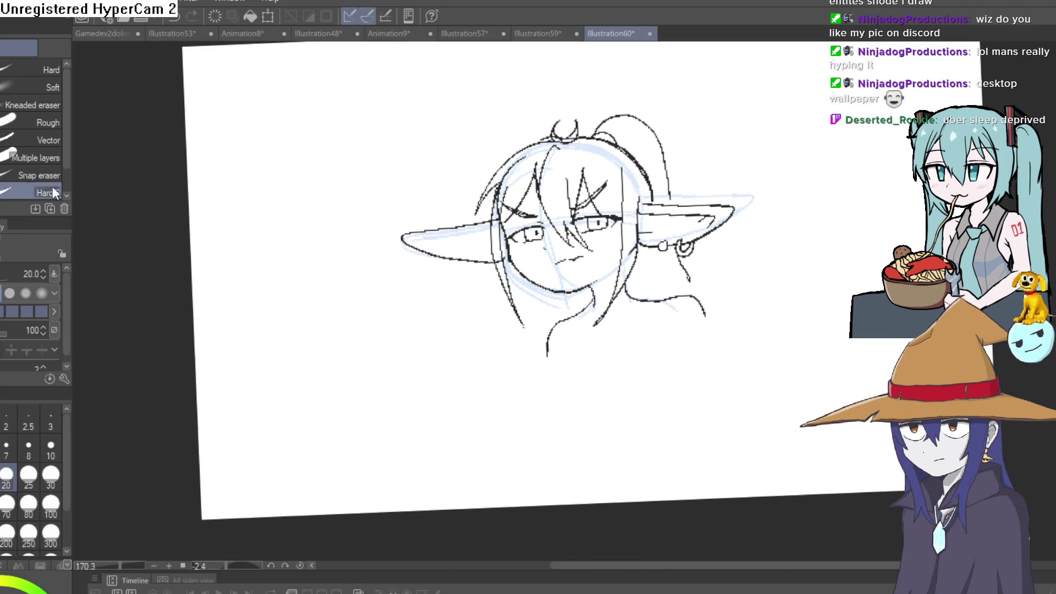
# - Rotate and zoom the canvas around the lower face, neck and shoulder
pyautogui.press('p')
pyautogui.moveTo(719, 236)
pyautogui.mouseDown()
pyautogui.moveTo(711, 341)
pyautogui.moveTo(679, 392)
pyautogui.moveTo(610, 169)
pyautogui.mouseUp()
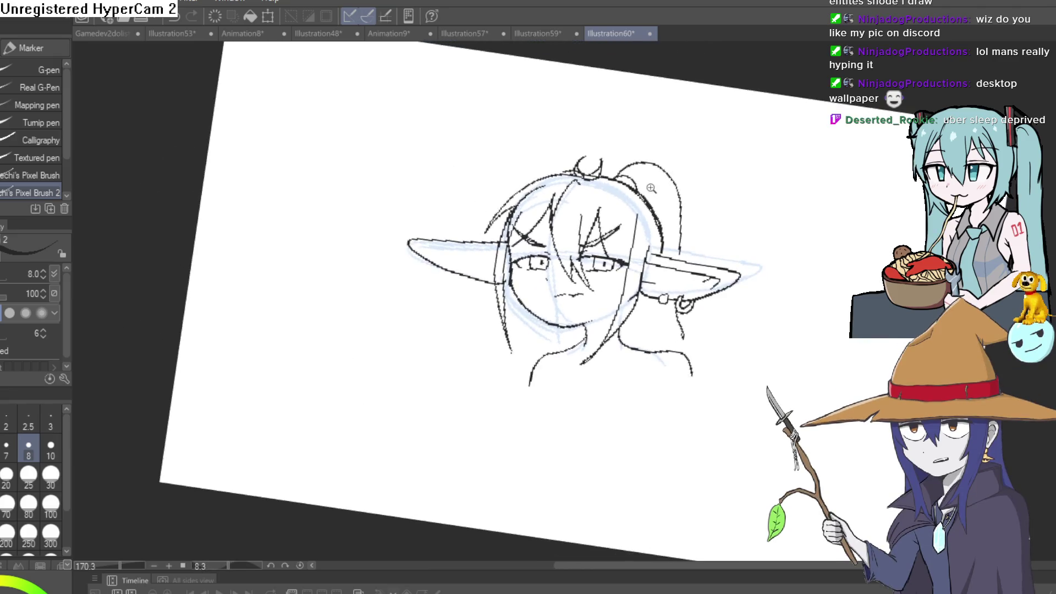
pyautogui.scroll(5, 611, 169)
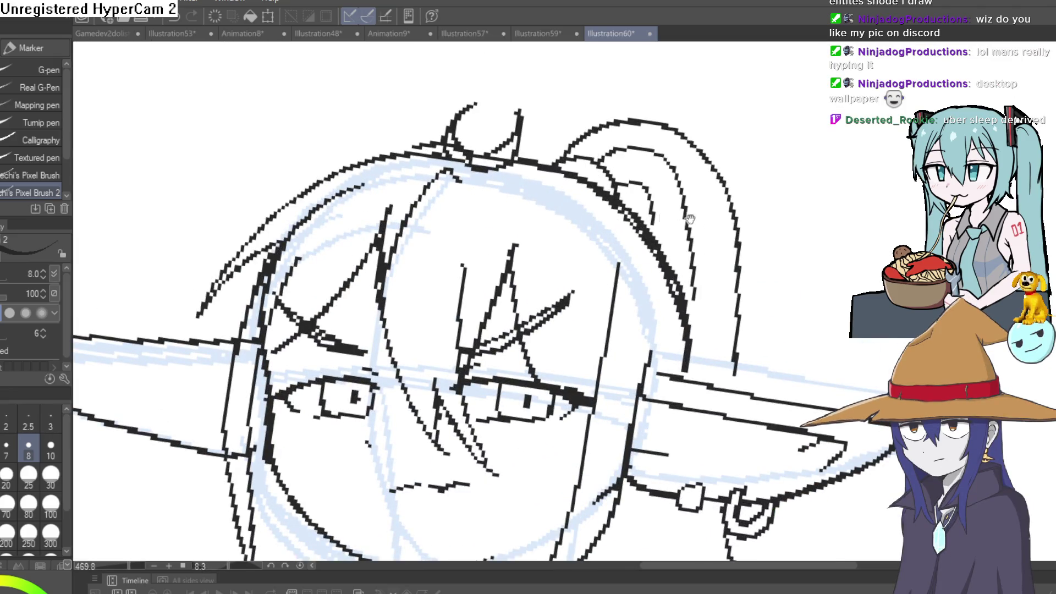
pyautogui.moveTo(690, 219); pyautogui.dragTo(688, 107)
pyautogui.moveTo(602, 275)
pyautogui.mouseDown()
pyautogui.moveTo(671, 464)
pyautogui.moveTo(556, 467)
pyautogui.moveTo(605, 385)
pyautogui.moveTo(646, 280)
pyautogui.moveTo(610, 205)
pyautogui.mouseUp()
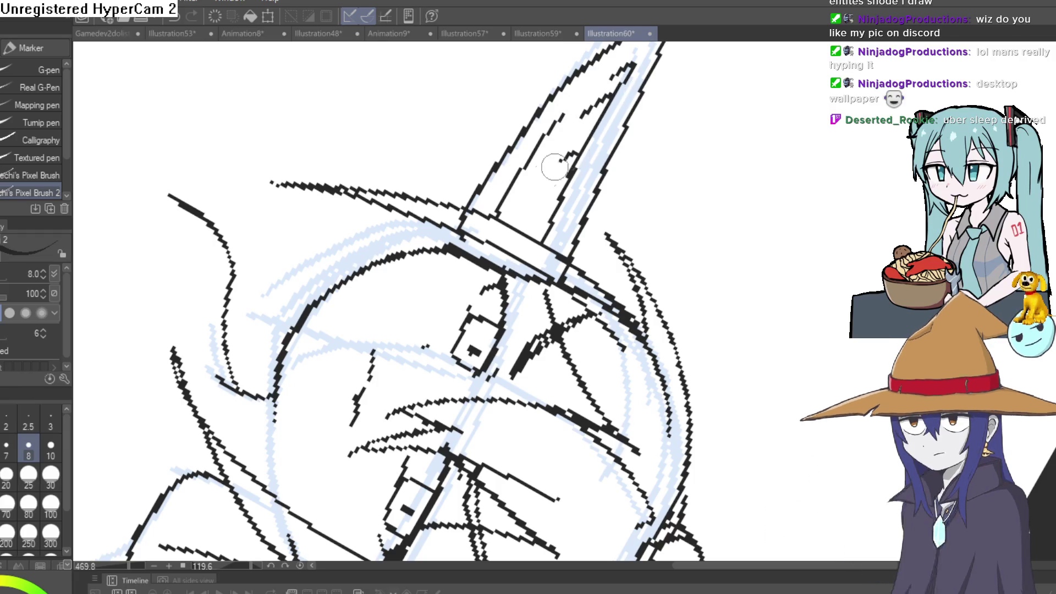
pyautogui.moveTo(556, 165)
pyautogui.mouseDown()
pyautogui.moveTo(436, 187)
pyautogui.moveTo(473, 226)
pyautogui.moveTo(576, 281)
pyautogui.mouseUp()
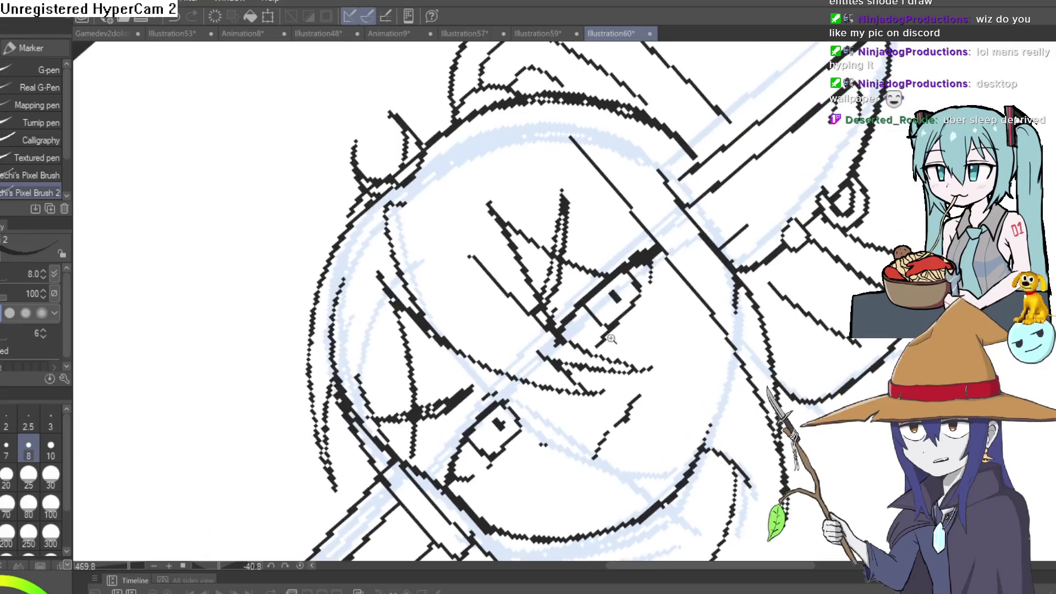
pyautogui.scroll(5, 575, 281)
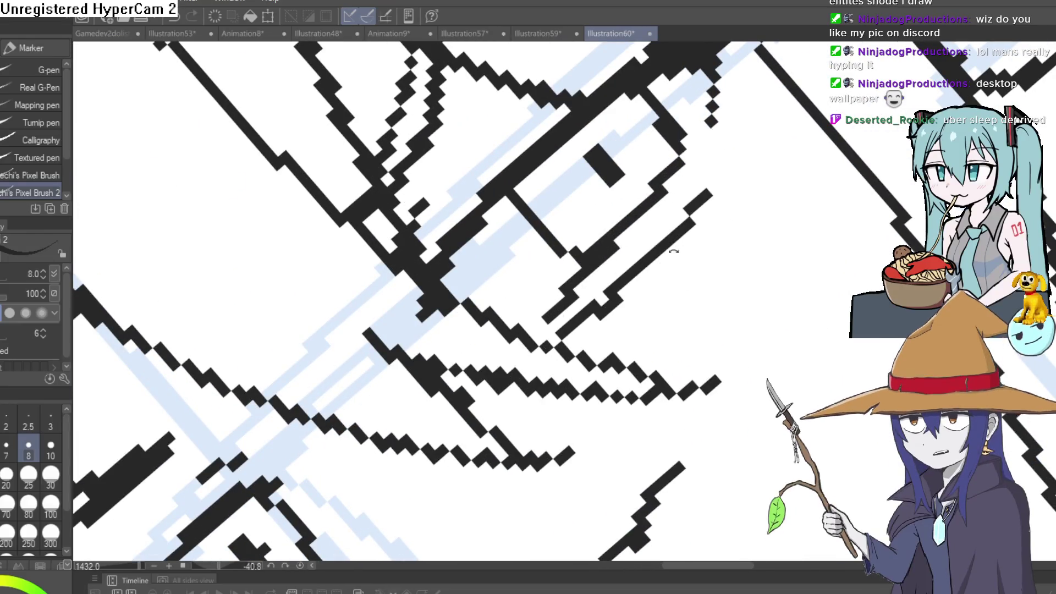
pyautogui.moveTo(687, 231)
pyautogui.mouseDown()
pyautogui.moveTo(538, 401)
pyautogui.moveTo(426, 374)
pyautogui.moveTo(698, 346)
pyautogui.moveTo(571, 217)
pyautogui.moveTo(507, 319)
pyautogui.mouseUp()
pyautogui.scroll(-8, 587, 164)
pyautogui.moveTo(421, 275); pyautogui.dragTo(495, 248)
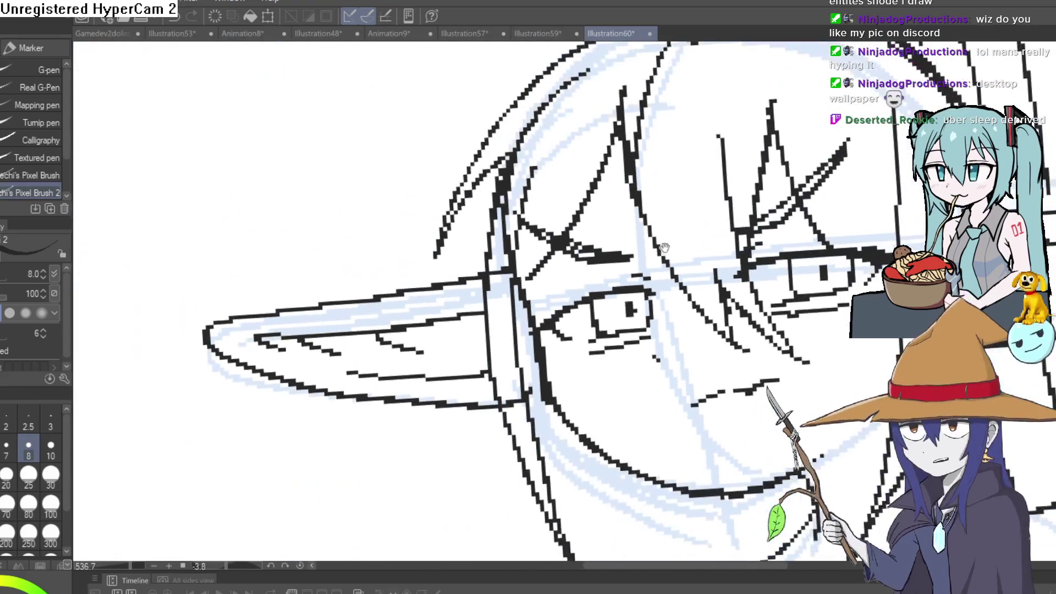
pyautogui.scroll(-2, 692, 382)
pyautogui.scroll(3, 692, 382)
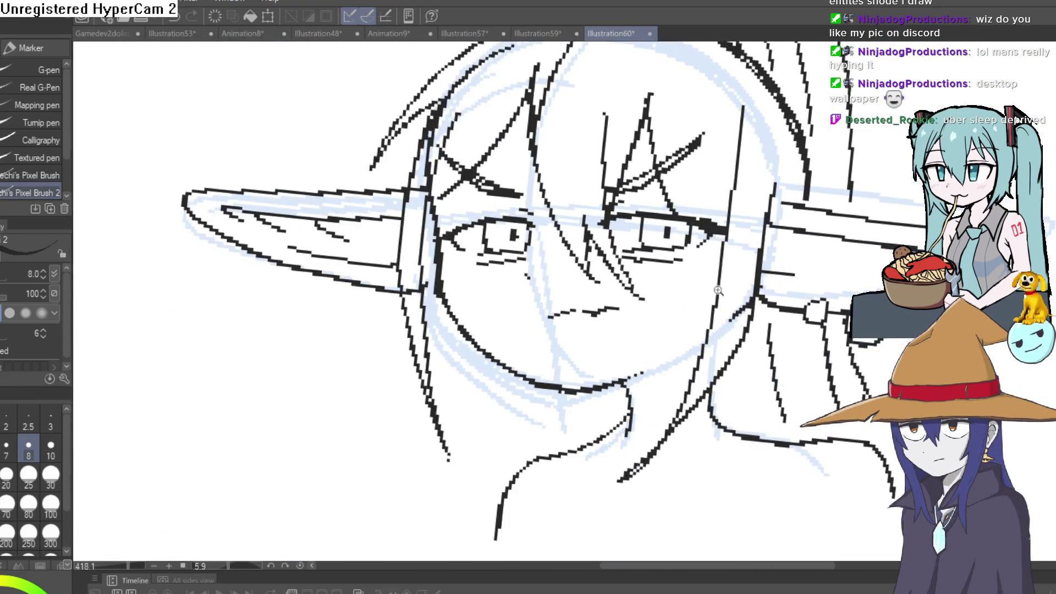
pyautogui.scroll(-3, 692, 382)
pyautogui.scroll(5, 691, 382)
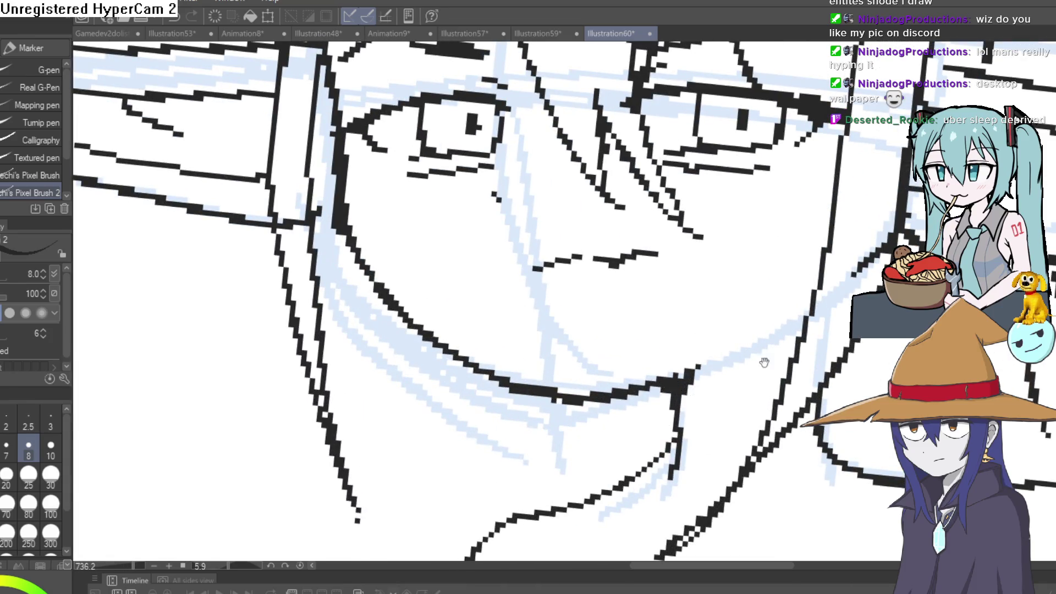
pyautogui.scroll(-6, 765, 362)
pyautogui.scroll(2, 687, 341)
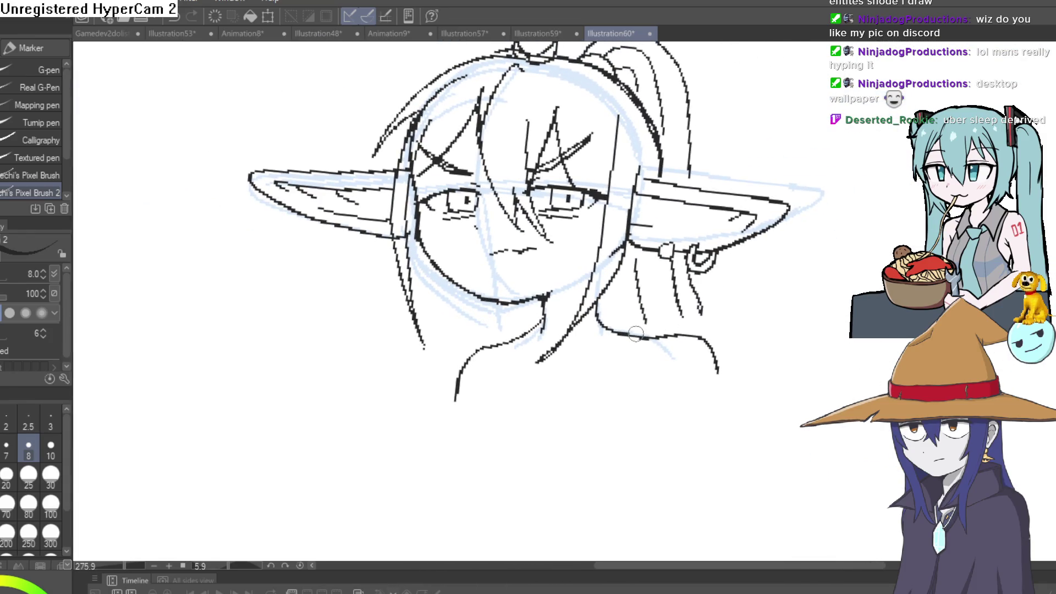
# - Draw small hoop earrings on the left ear
pyautogui.press('e')
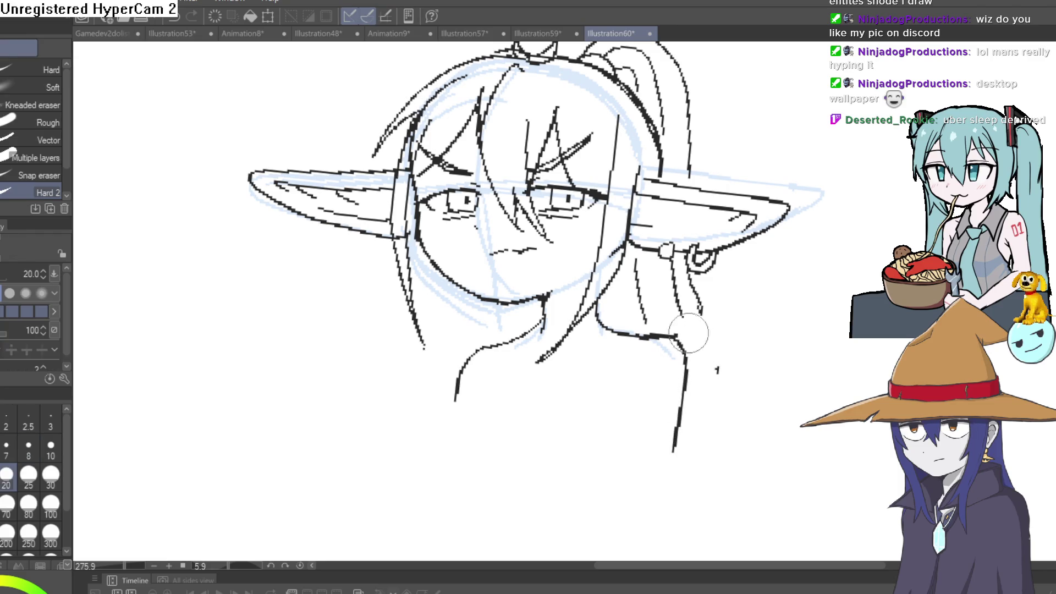
pyautogui.scroll(-4, 716, 370)
pyautogui.moveTo(717, 370)
pyautogui.mouseDown()
pyautogui.moveTo(798, 330)
pyautogui.moveTo(790, 283)
pyautogui.moveTo(778, 307)
pyautogui.moveTo(636, 263)
pyautogui.mouseUp()
pyautogui.scroll(1, 811, 322)
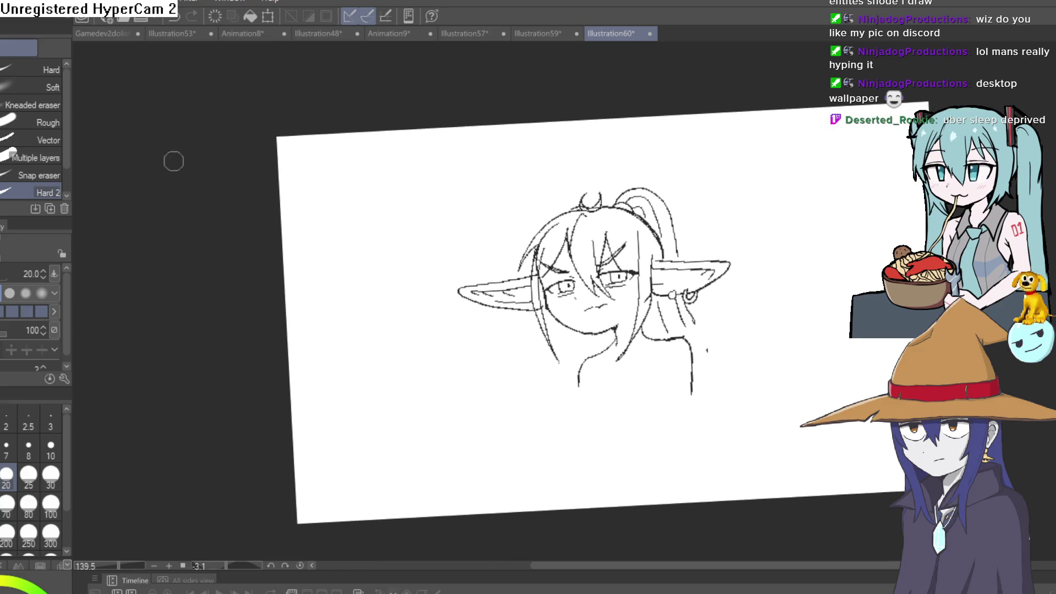
pyautogui.press('p')
pyautogui.scroll(6, 416, 326)
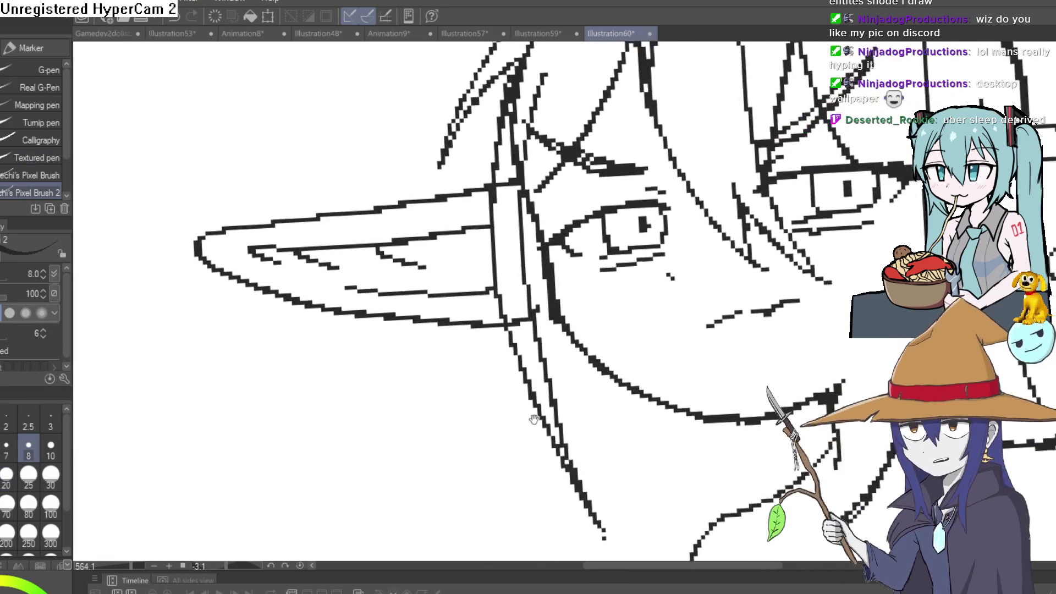
pyautogui.moveTo(391, 322); pyautogui.dragTo(404, 330)
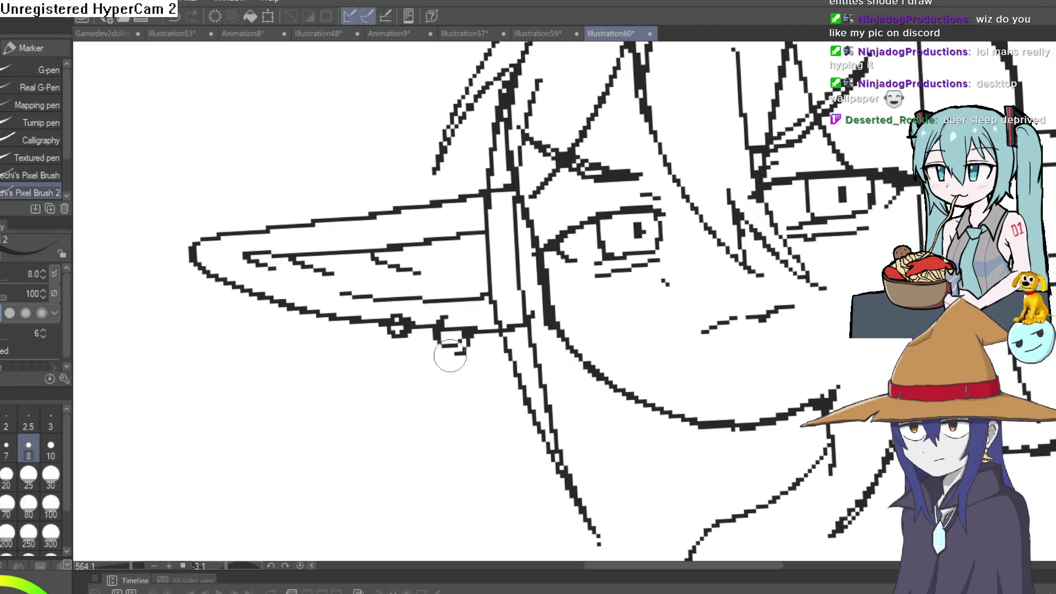
pyautogui.press('e')
pyautogui.scroll(-6, 539, 285)
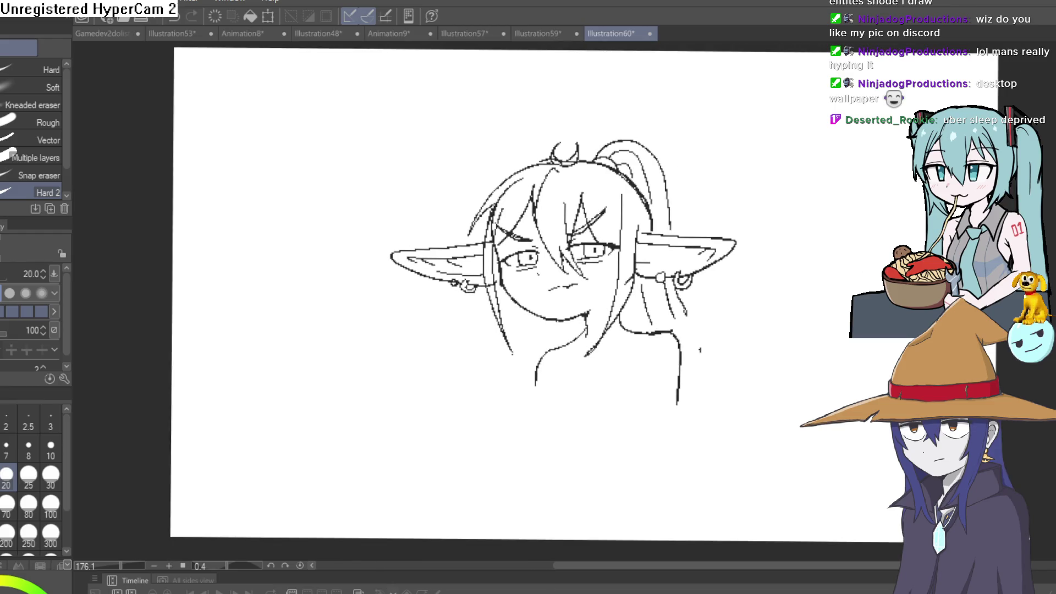
# - Flip the canvas horizontally to check proportions and zoom in on the face
pyautogui.scroll(-3, 550, 292)
pyautogui.scroll(3, 550, 292)
pyautogui.press('h')
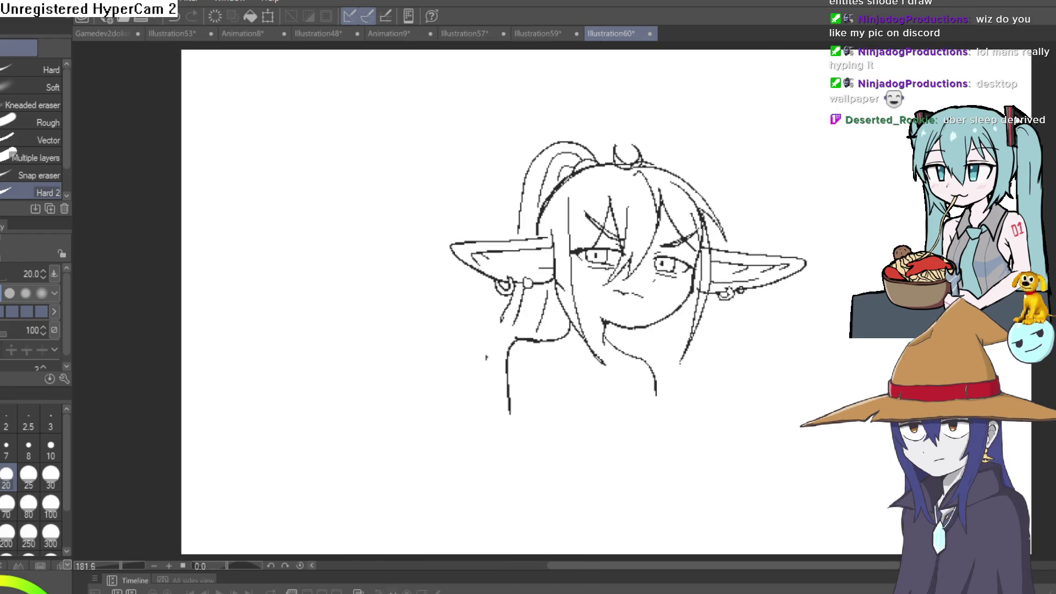
pyautogui.press('h')
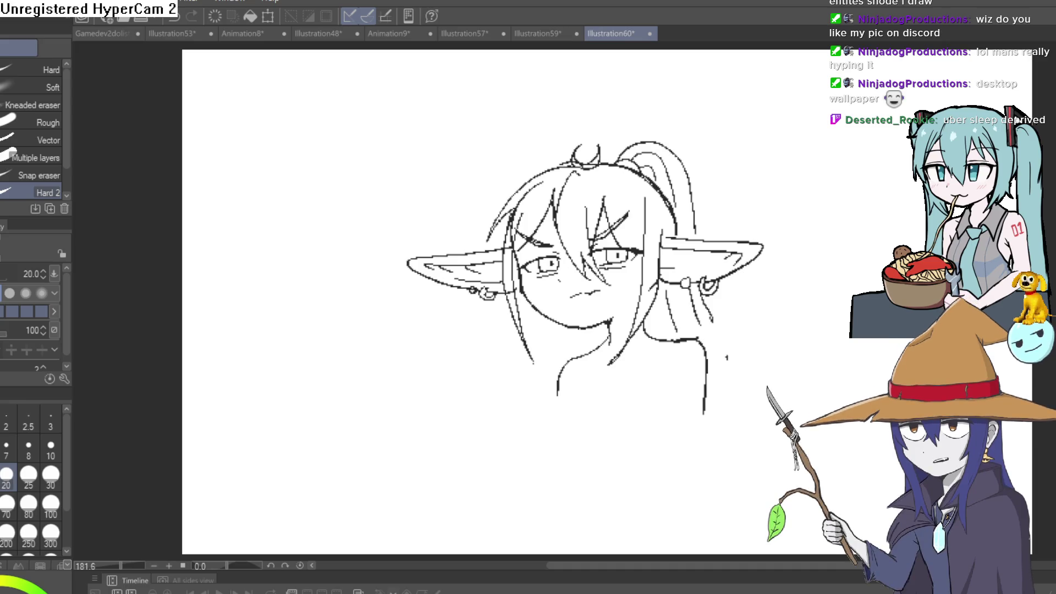
pyautogui.press('h')
pyautogui.press('h')
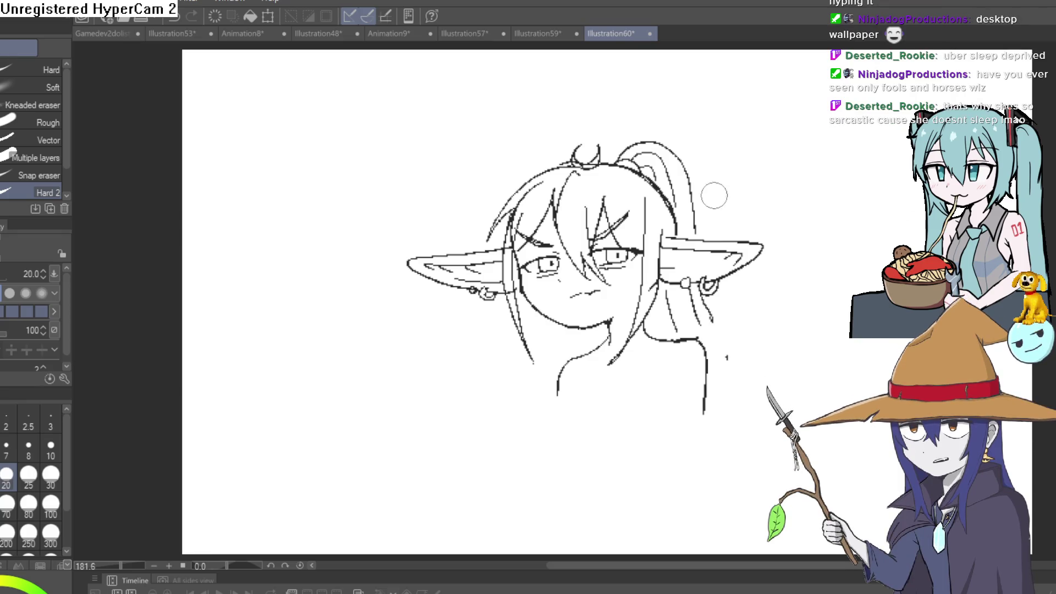
pyautogui.scroll(5, 714, 196)
pyautogui.moveTo(712, 229); pyautogui.dragTo(704, 193)
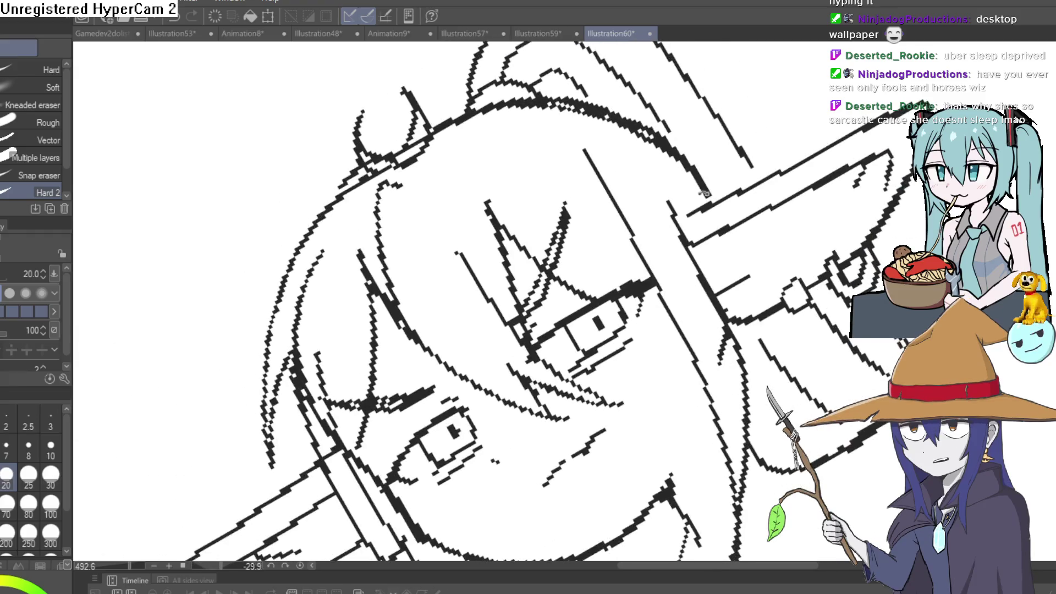
pyautogui.click(615, 363)
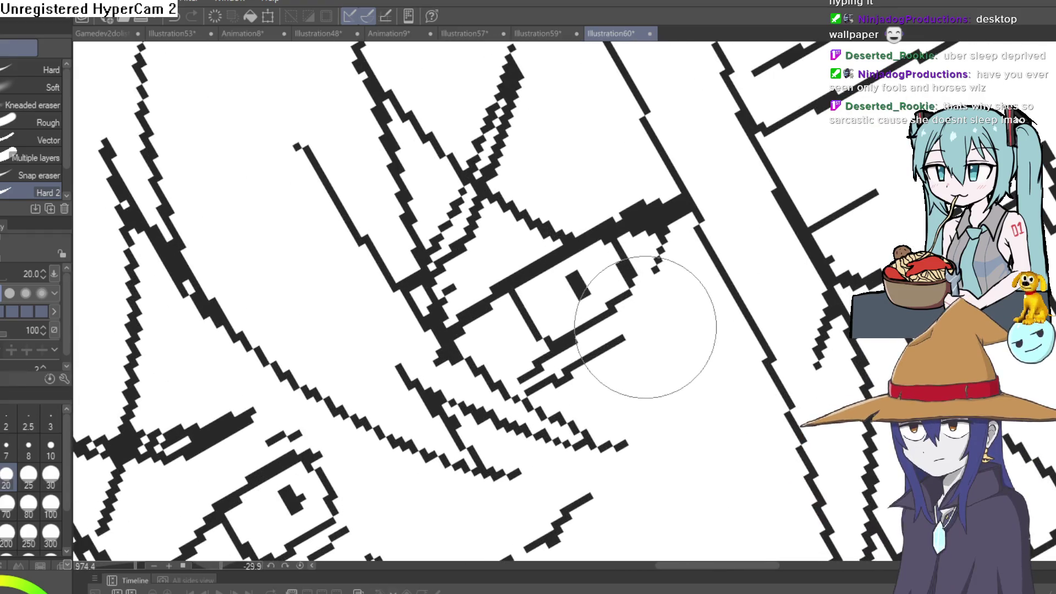
pyautogui.scroll(-1, 647, 335)
pyautogui.moveTo(647, 335); pyautogui.dragTo(541, 231)
# - Return to the pixel pen and frame the area below the shoulders
pyautogui.press('p')
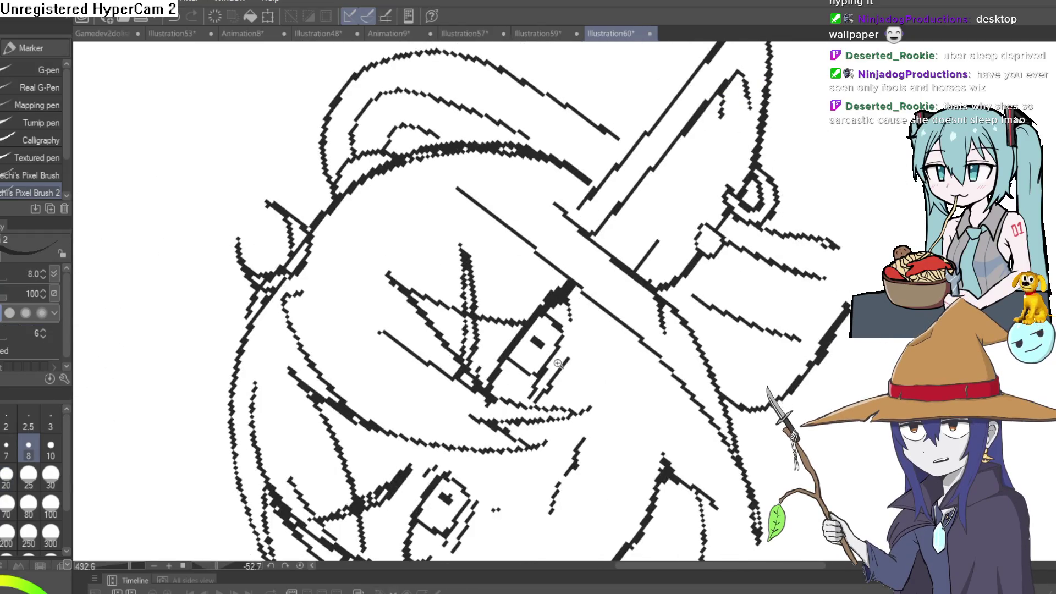
pyautogui.scroll(2, 561, 374)
pyautogui.scroll(-2, 571, 367)
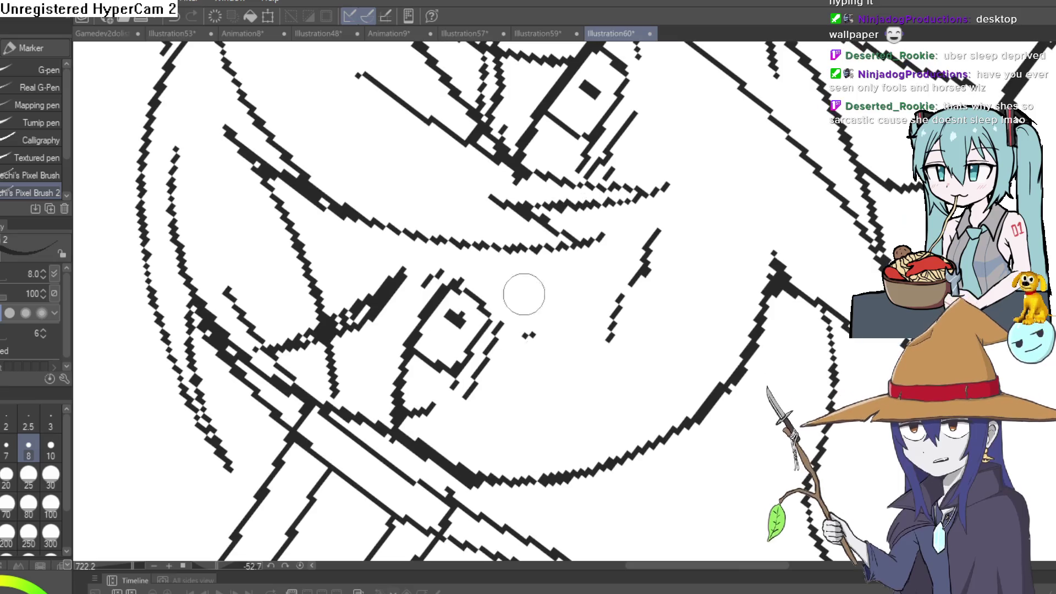
pyautogui.moveTo(495, 341)
pyautogui.mouseDown()
pyautogui.moveTo(561, 258)
pyautogui.moveTo(517, 358)
pyautogui.moveTo(486, 473)
pyautogui.mouseUp()
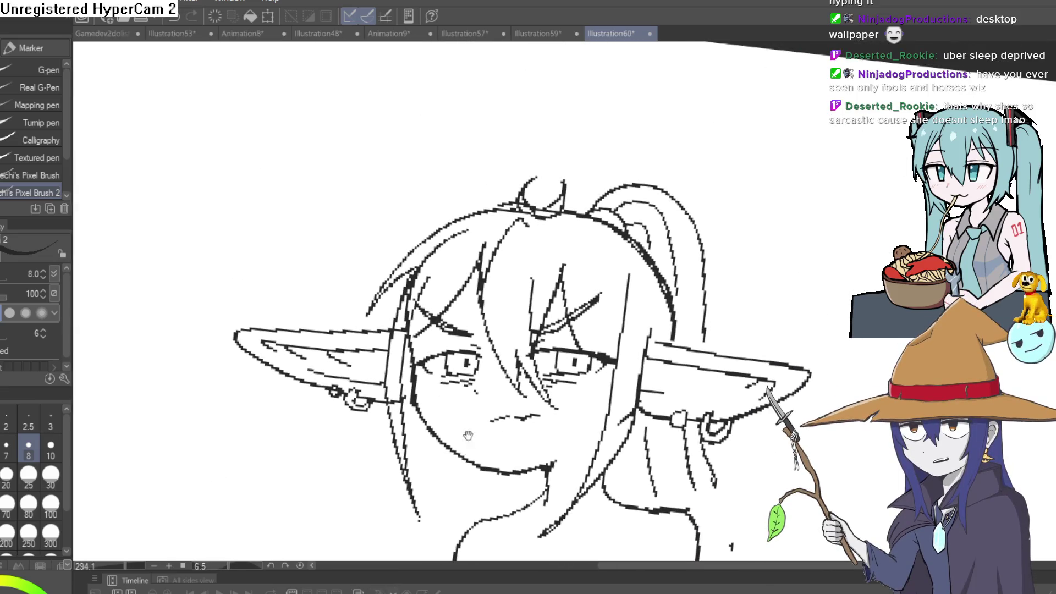
pyautogui.press('e')
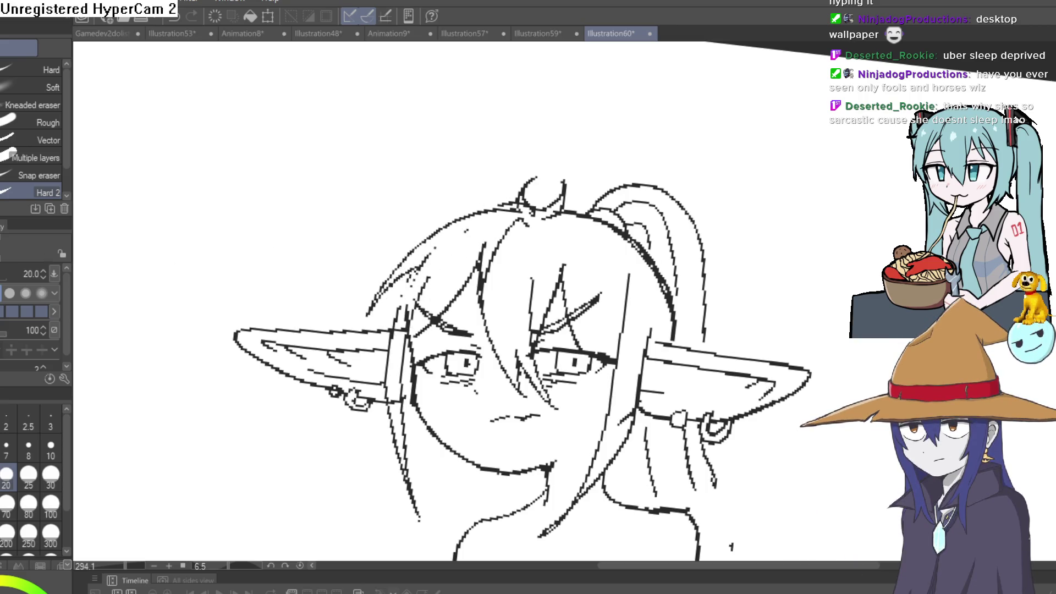
pyautogui.press('p')
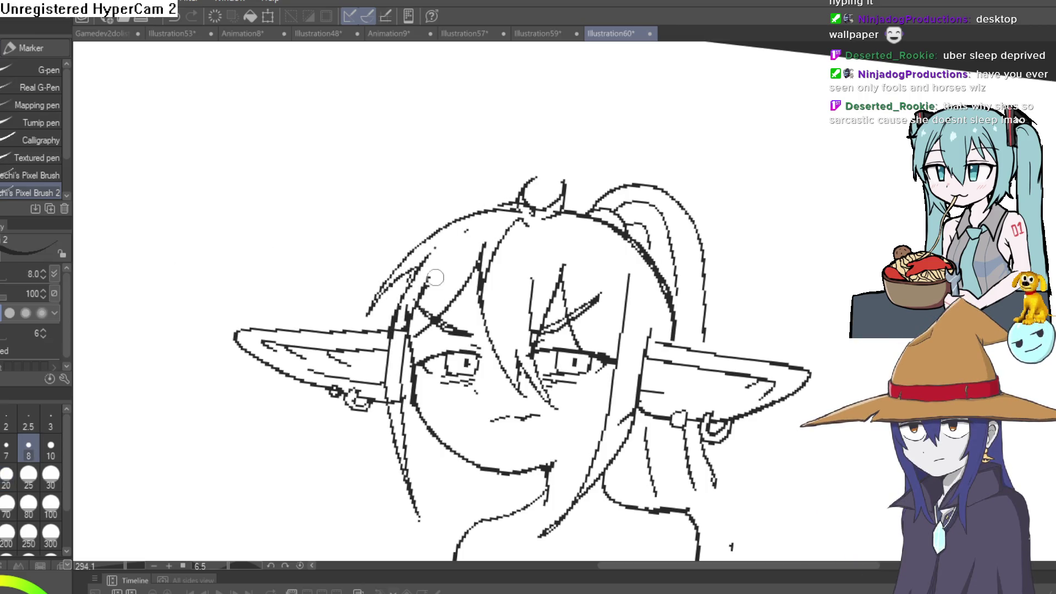
pyautogui.scroll(-3, 754, 297)
pyautogui.scroll(3, 741, 245)
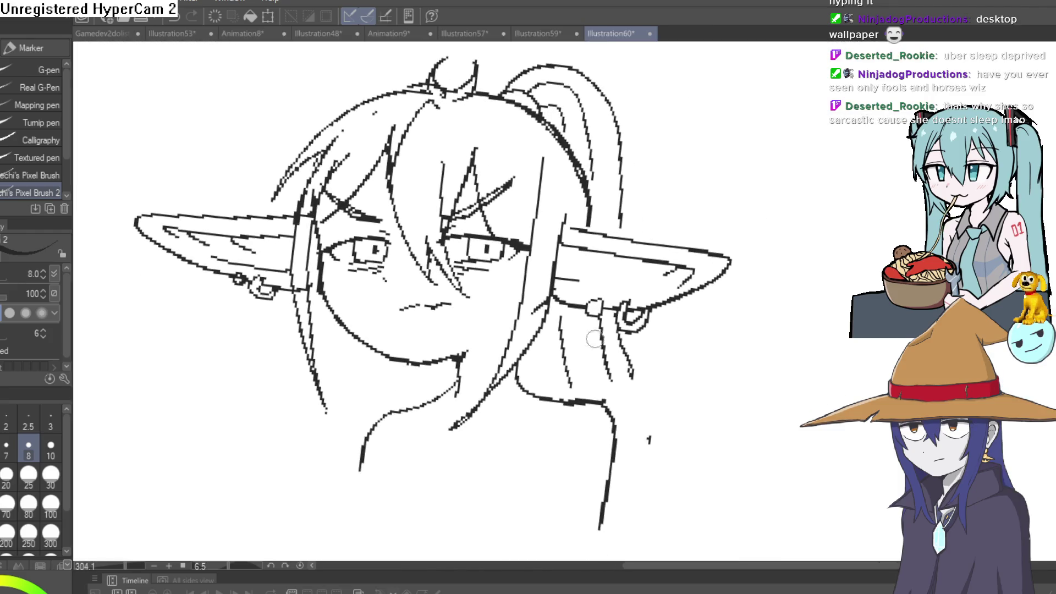
pyautogui.press('e')
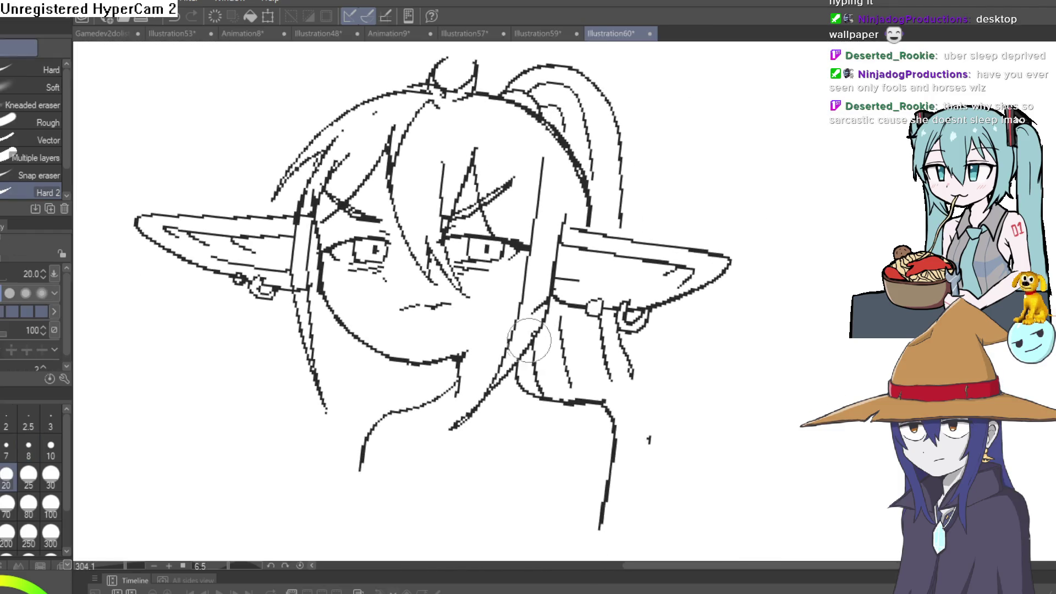
pyautogui.press('p')
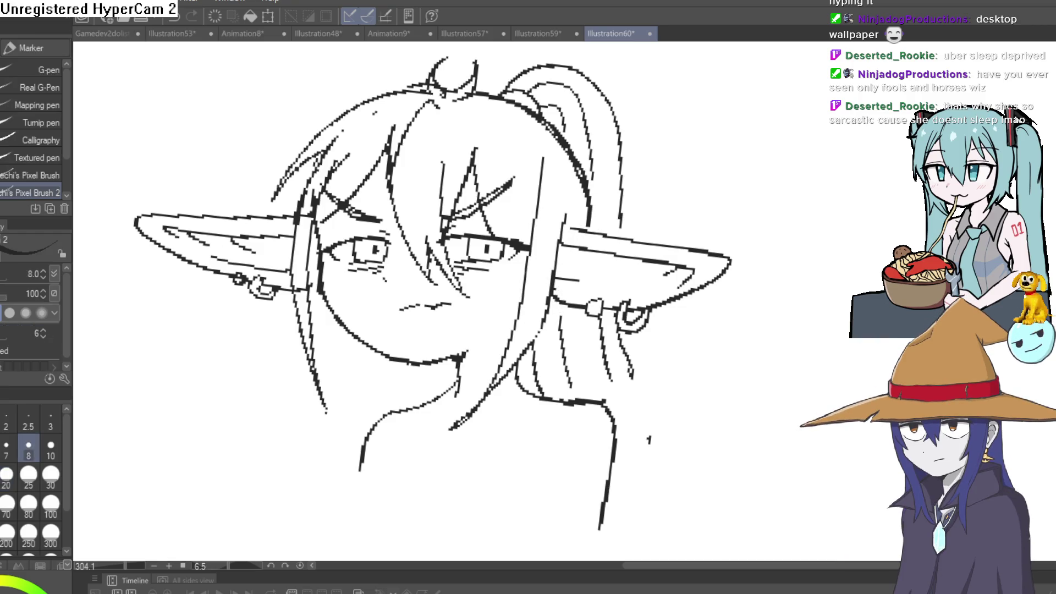
pyautogui.moveTo(585, 202); pyautogui.dragTo(593, 229)
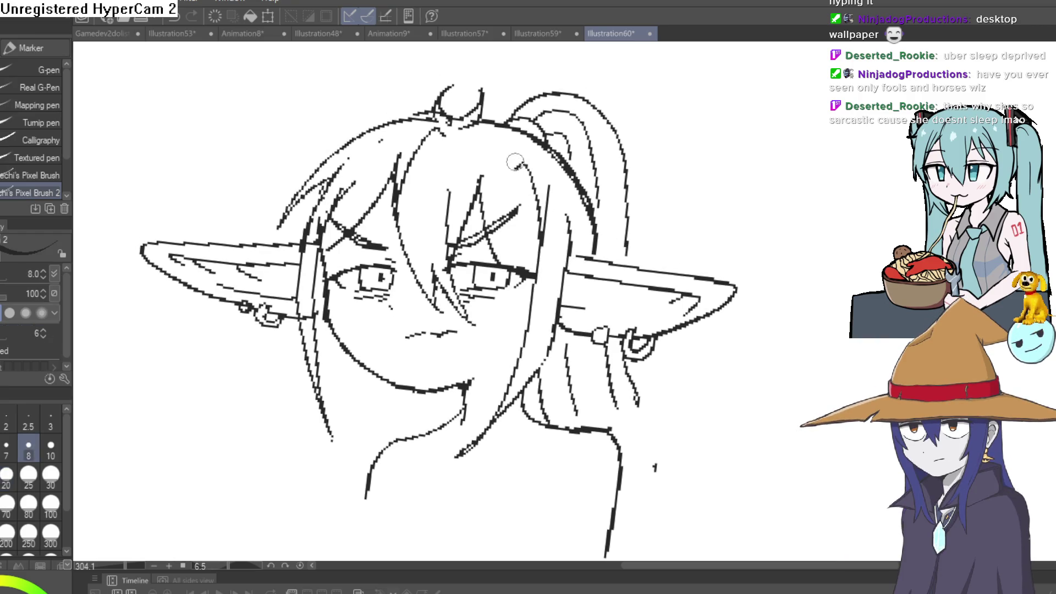
pyautogui.scroll(-4, 649, 187)
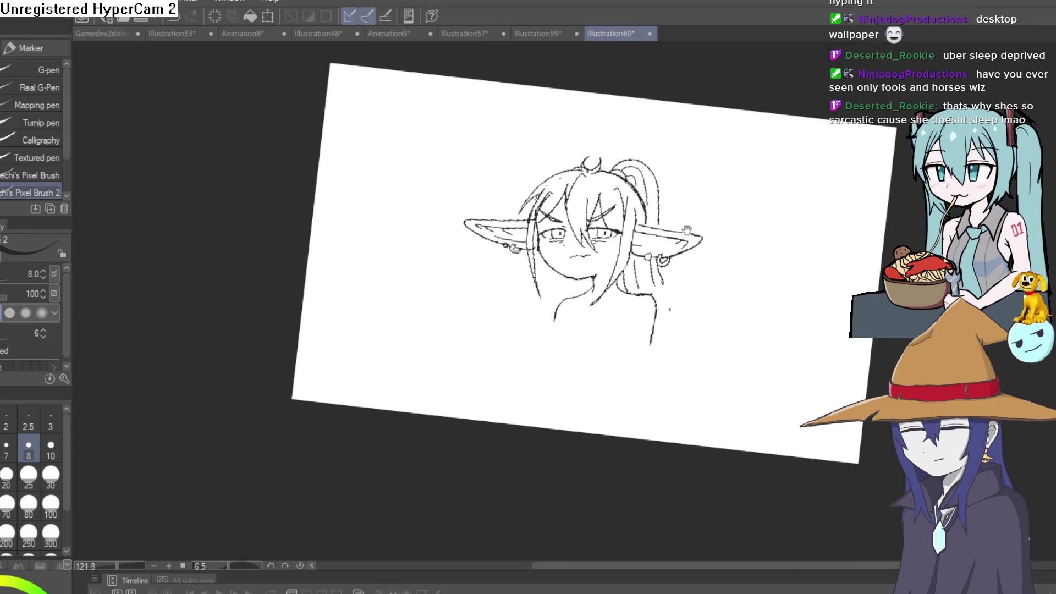
pyautogui.scroll(6, 561, 268)
pyautogui.scroll(-3, 523, 330)
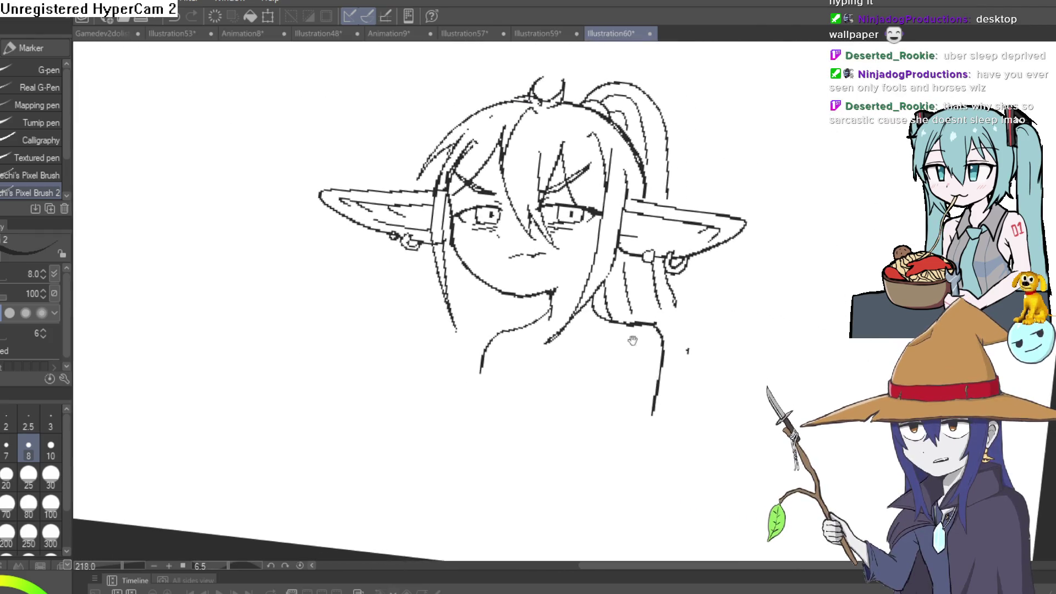
# - Draw the straight neckline, a band line below it, and the top's side and bottom edge
pyautogui.moveTo(482, 371); pyautogui.dragTo(659, 372)
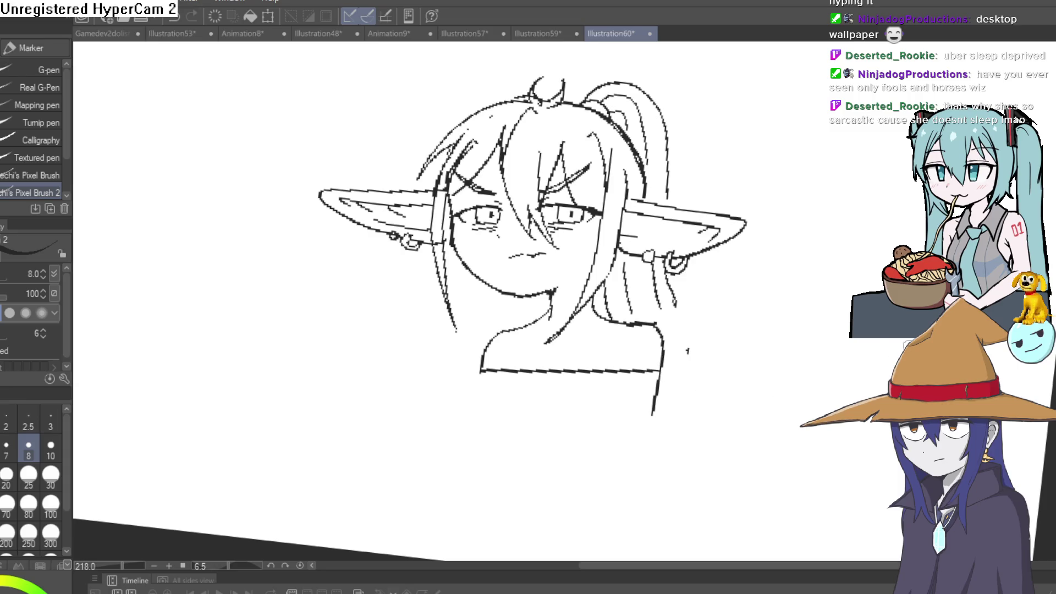
pyautogui.scroll(2, 538, 405)
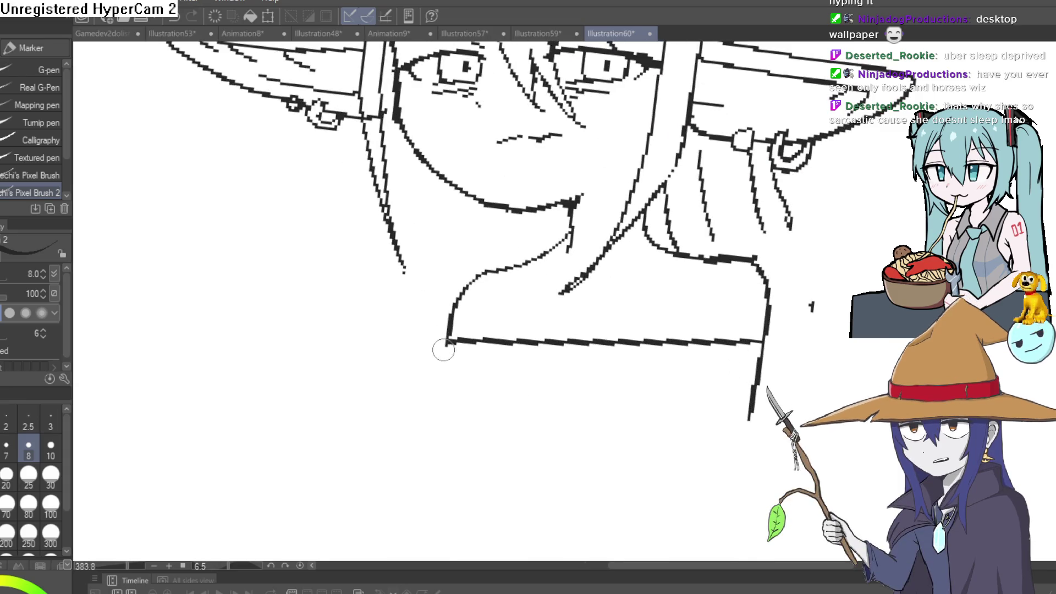
pyautogui.moveTo(469, 357); pyautogui.dragTo(668, 360)
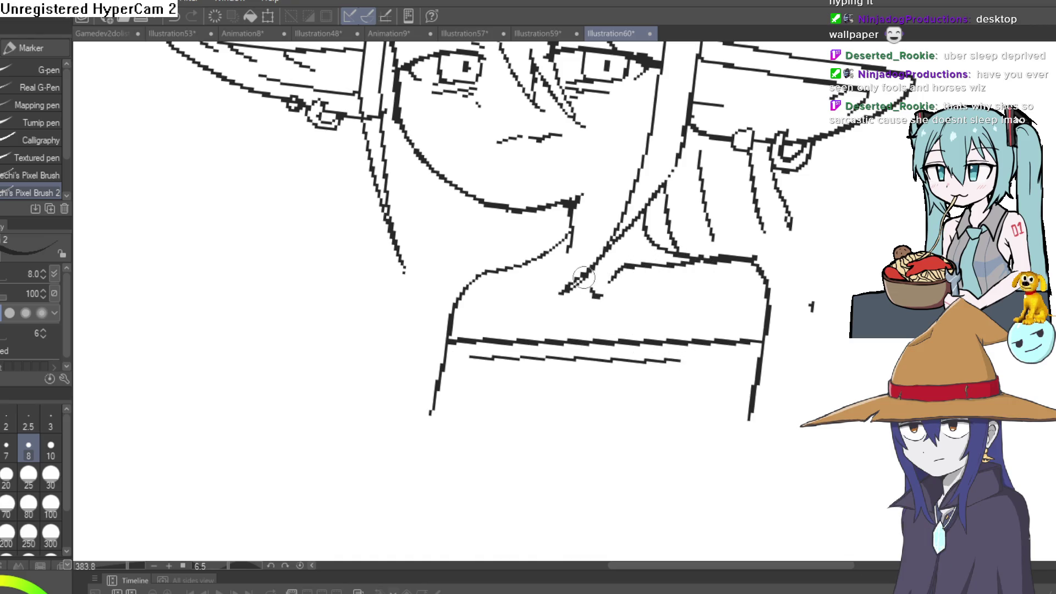
pyautogui.moveTo(707, 267)
pyautogui.mouseDown()
pyautogui.moveTo(627, 283)
pyautogui.moveTo(660, 236)
pyautogui.moveTo(691, 373)
pyautogui.moveTo(691, 356)
pyautogui.moveTo(667, 514)
pyautogui.mouseUp()
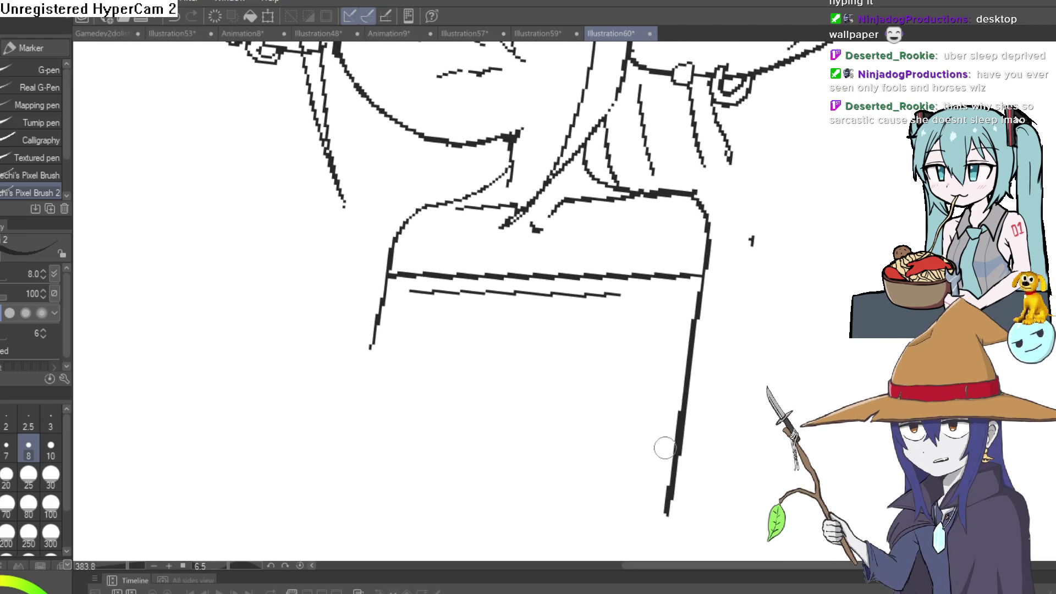
pyautogui.moveTo(371, 319)
pyautogui.mouseDown()
pyautogui.moveTo(388, 505)
pyautogui.moveTo(667, 500)
pyautogui.mouseUp()
pyautogui.scroll(-3, 761, 431)
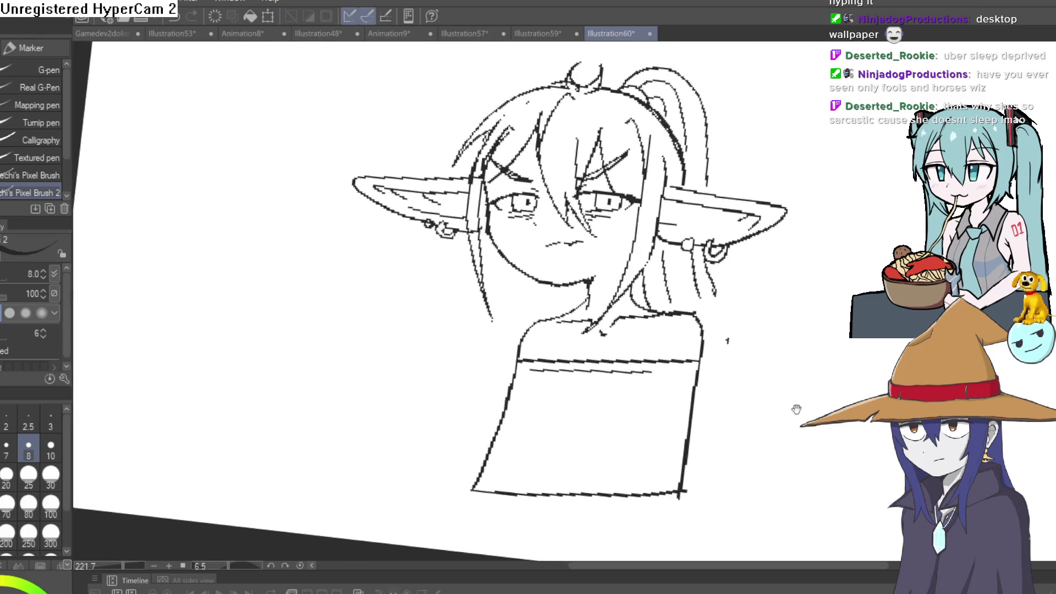
pyautogui.moveTo(797, 412)
pyautogui.mouseDown()
pyautogui.moveTo(688, 399)
pyautogui.moveTo(699, 380)
pyautogui.mouseUp()
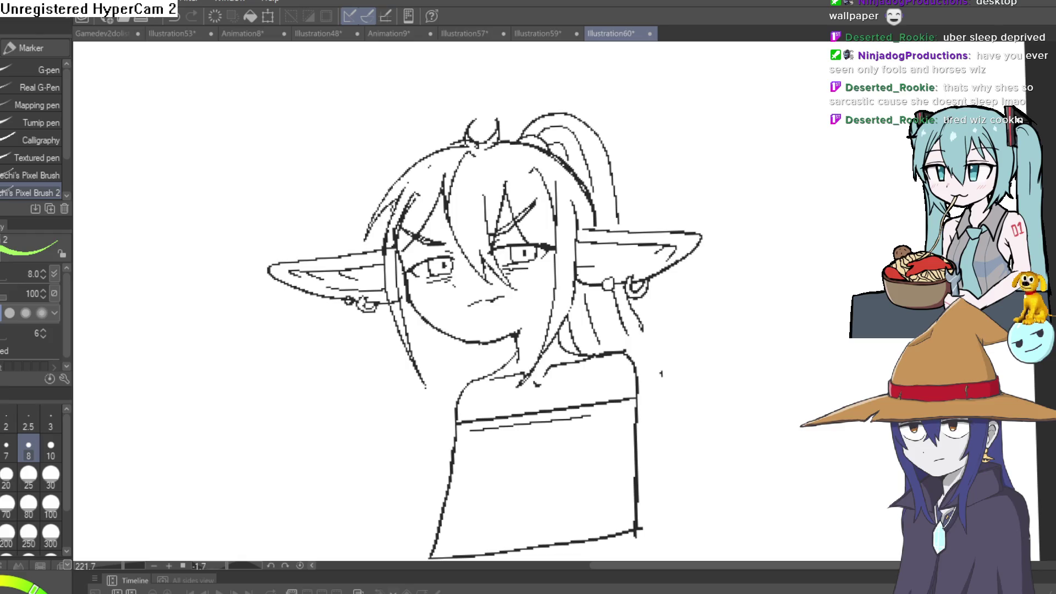
pyautogui.moveTo(574, 311); pyautogui.dragTo(591, 328)
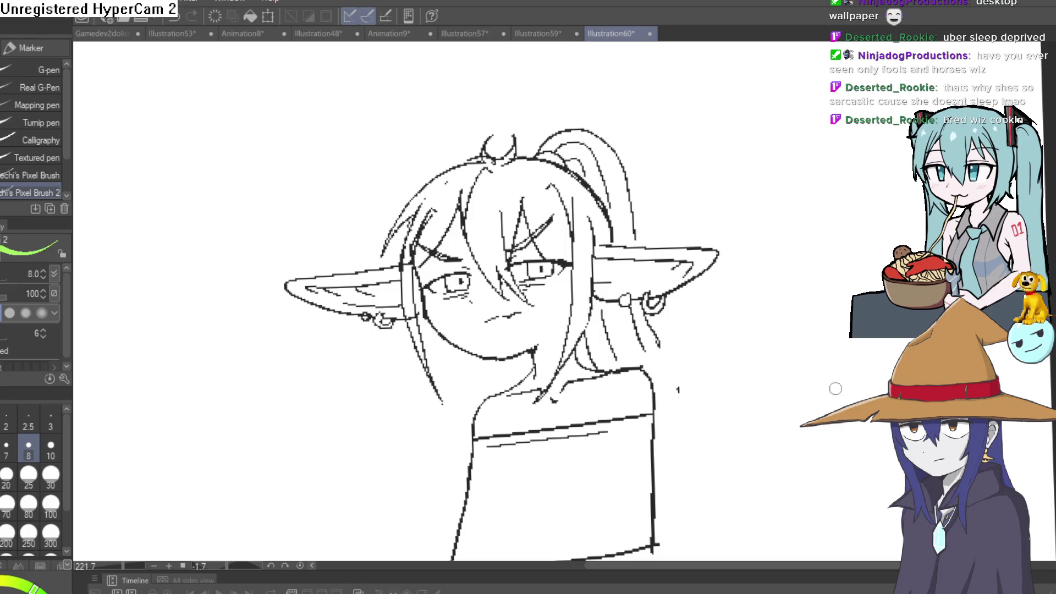
# - Fill the collar, face, neck, right ear with its tip, and left ear with flat light green
pyautogui.press('g')
pyautogui.click(579, 397)
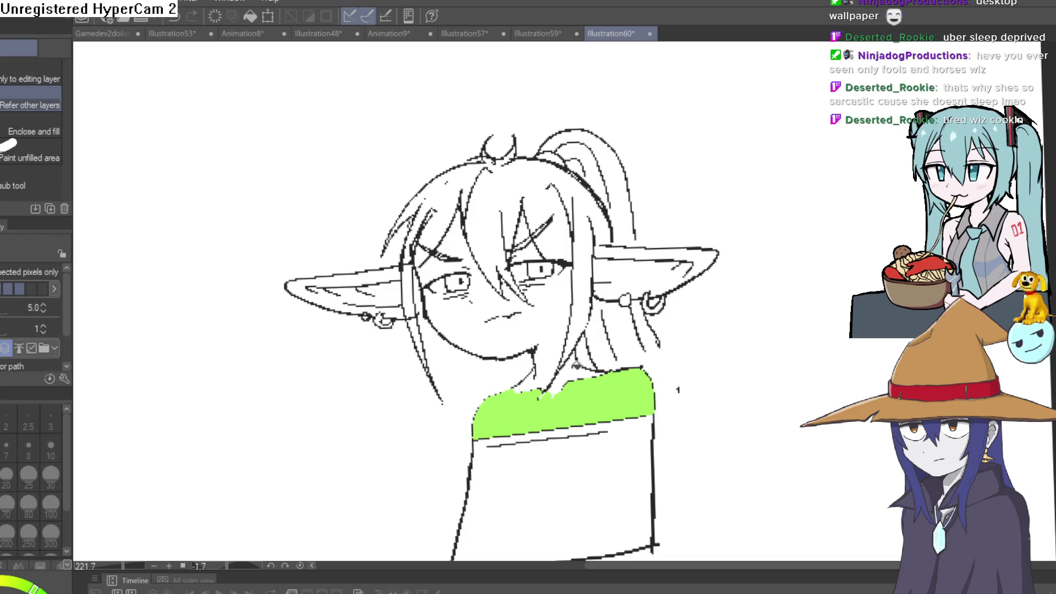
pyautogui.click(560, 317)
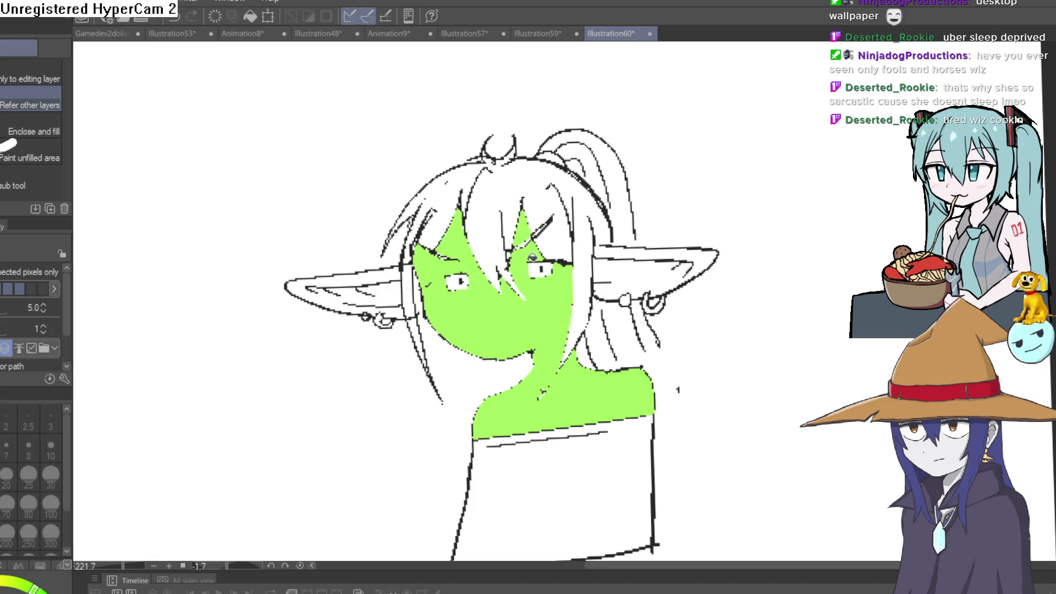
pyautogui.click(682, 260)
pyautogui.click(708, 250)
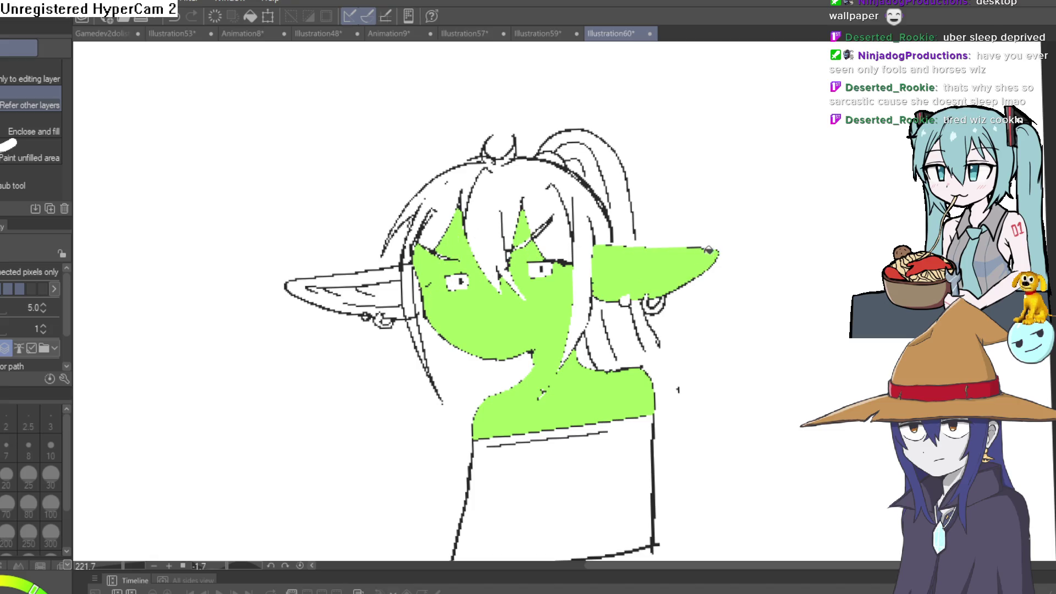
pyautogui.click(400, 291)
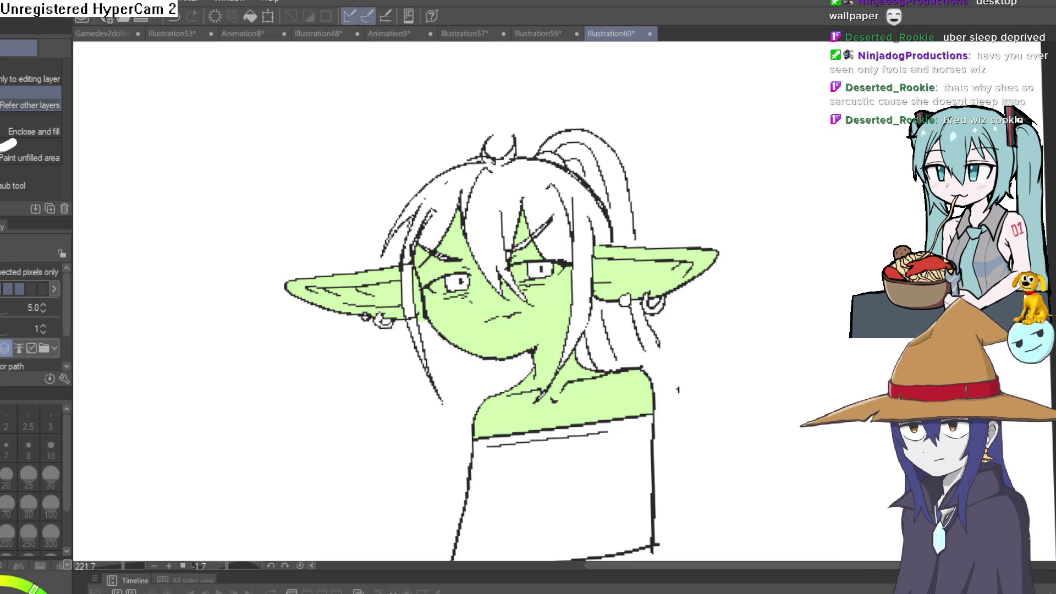
pyautogui.scroll(5, 522, 281)
pyautogui.press('e')
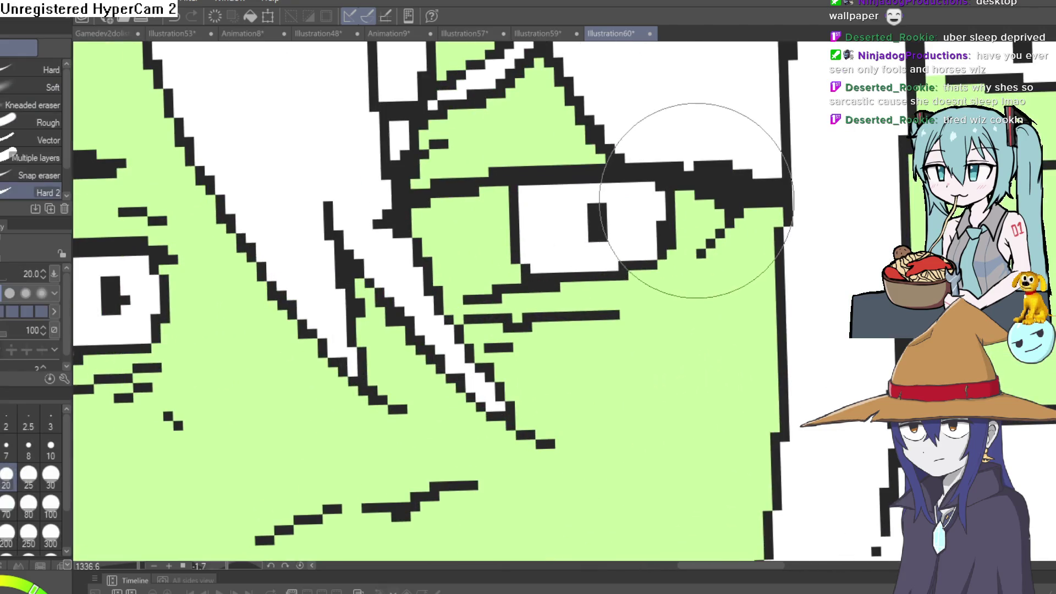
pyautogui.moveTo(697, 224)
pyautogui.mouseDown()
pyautogui.moveTo(684, 241)
pyautogui.moveTo(438, 263)
pyautogui.moveTo(464, 200)
pyautogui.moveTo(495, 236)
pyautogui.moveTo(484, 236)
pyautogui.moveTo(479, 259)
pyautogui.mouseUp()
pyautogui.moveTo(334, 314); pyautogui.dragTo(816, 278)
pyautogui.moveTo(589, 294)
pyautogui.mouseDown()
pyautogui.moveTo(539, 277)
pyautogui.moveTo(551, 250)
pyautogui.moveTo(580, 236)
pyautogui.mouseUp()
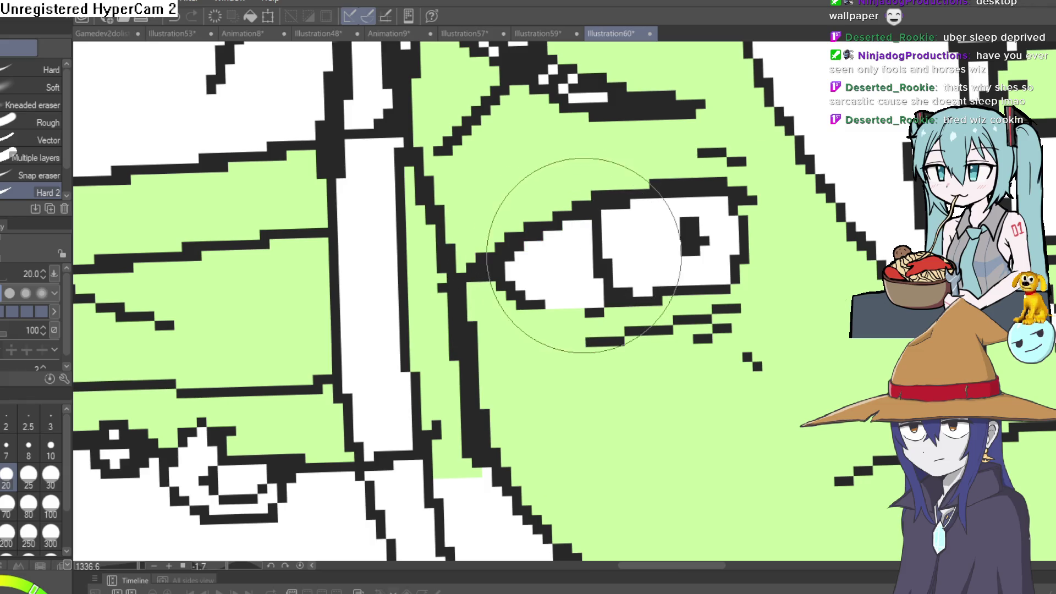
pyautogui.hotkey('ctrl', '0')
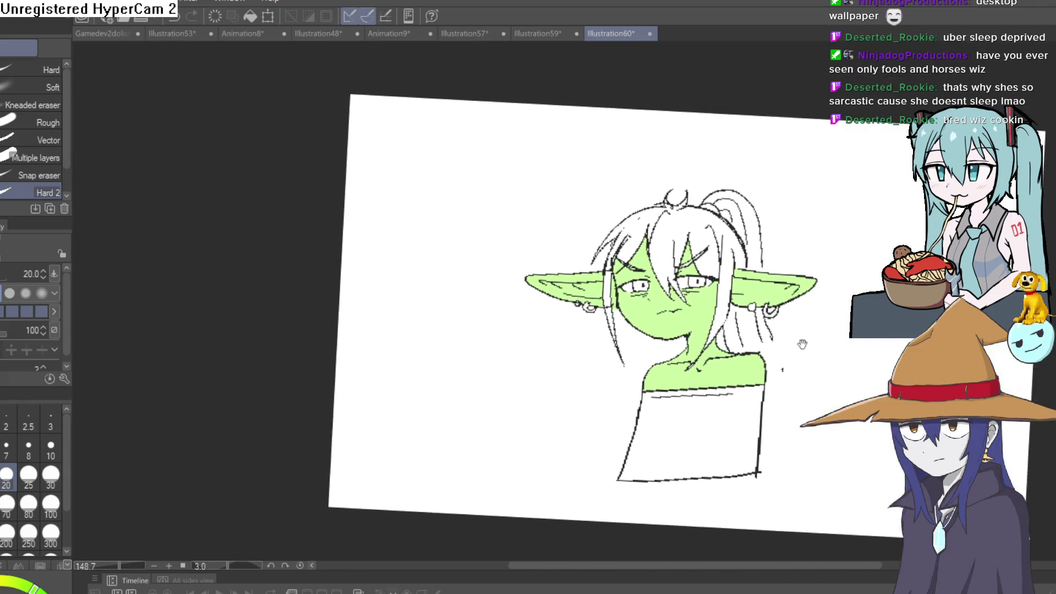
pyautogui.scroll(8, 663, 233)
pyautogui.moveTo(663, 233)
pyautogui.mouseDown()
pyautogui.moveTo(652, 278)
pyautogui.moveTo(633, 264)
pyautogui.mouseUp()
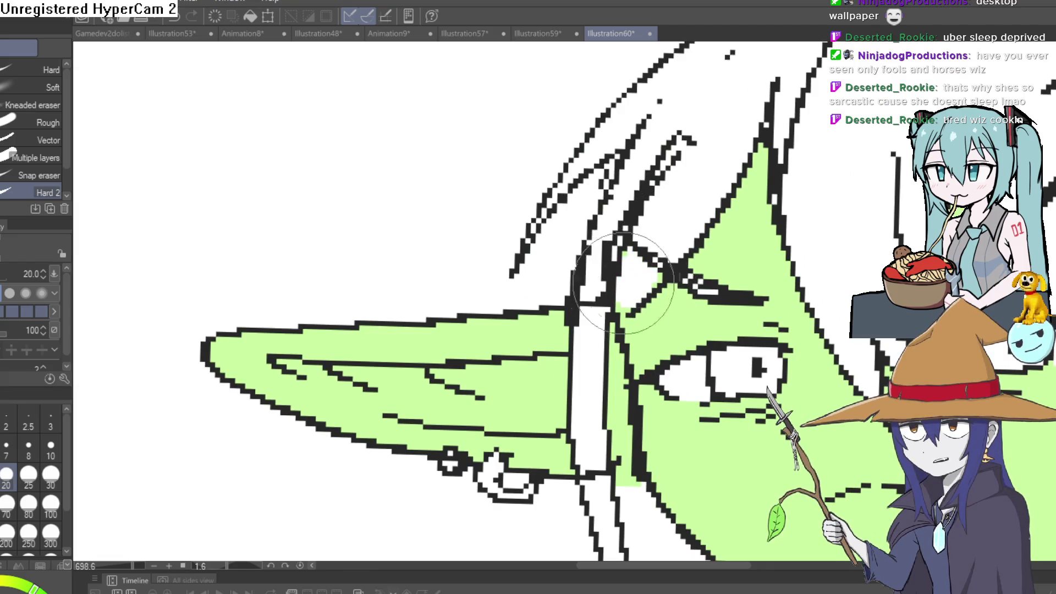
pyautogui.hotkey('ctrl', '0')
pyautogui.scroll(4, 830, 299)
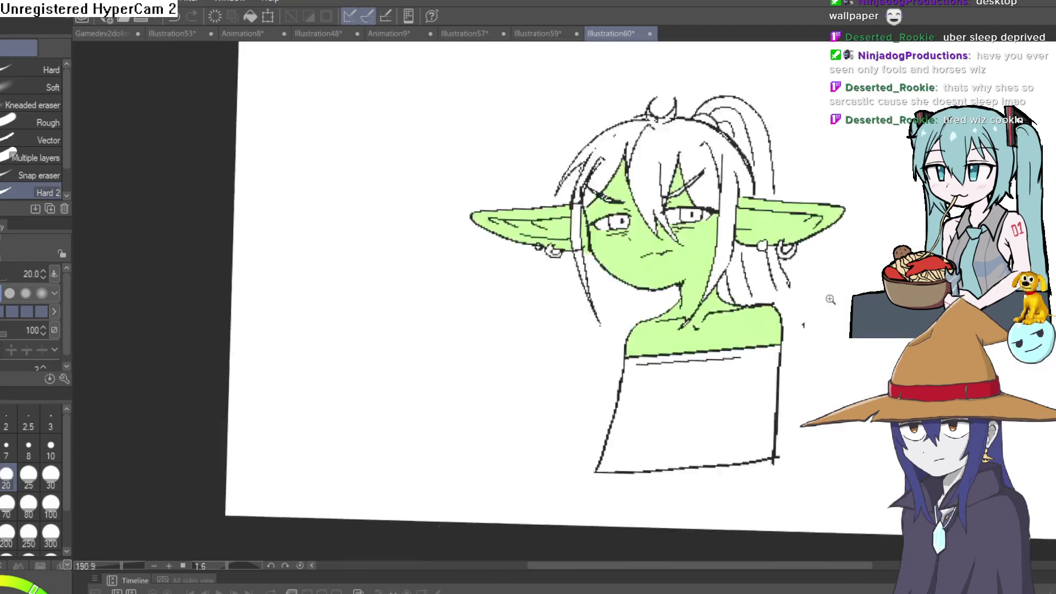
pyautogui.moveTo(802, 323)
pyautogui.mouseDown()
pyautogui.moveTo(755, 348)
pyautogui.moveTo(747, 339)
pyautogui.mouseUp()
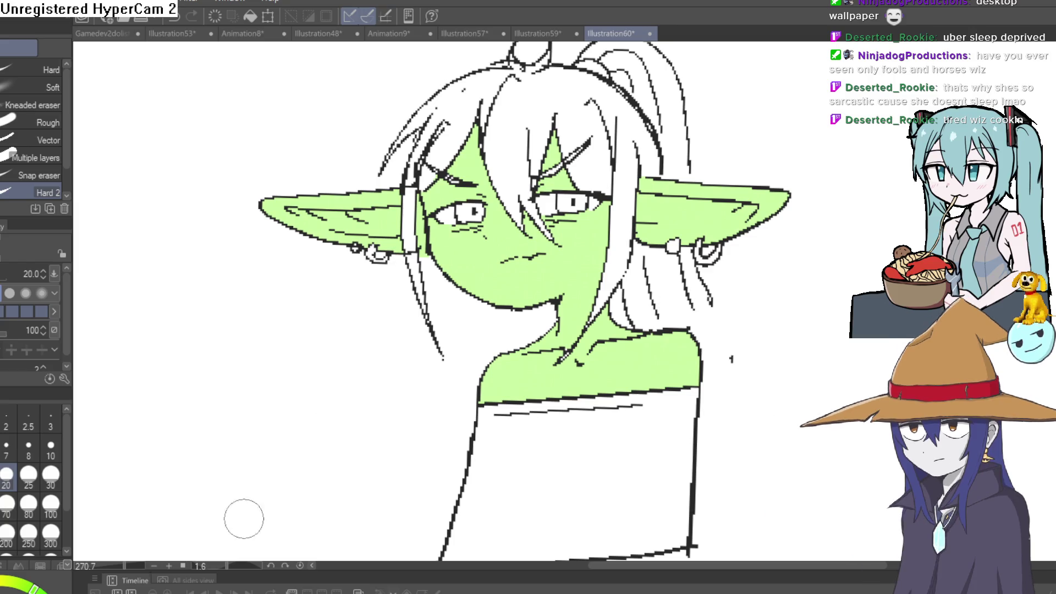
pyautogui.press('p')
pyautogui.moveTo(649, 390)
pyautogui.mouseDown()
pyautogui.moveTo(564, 351)
pyautogui.moveTo(610, 350)
pyautogui.mouseUp()
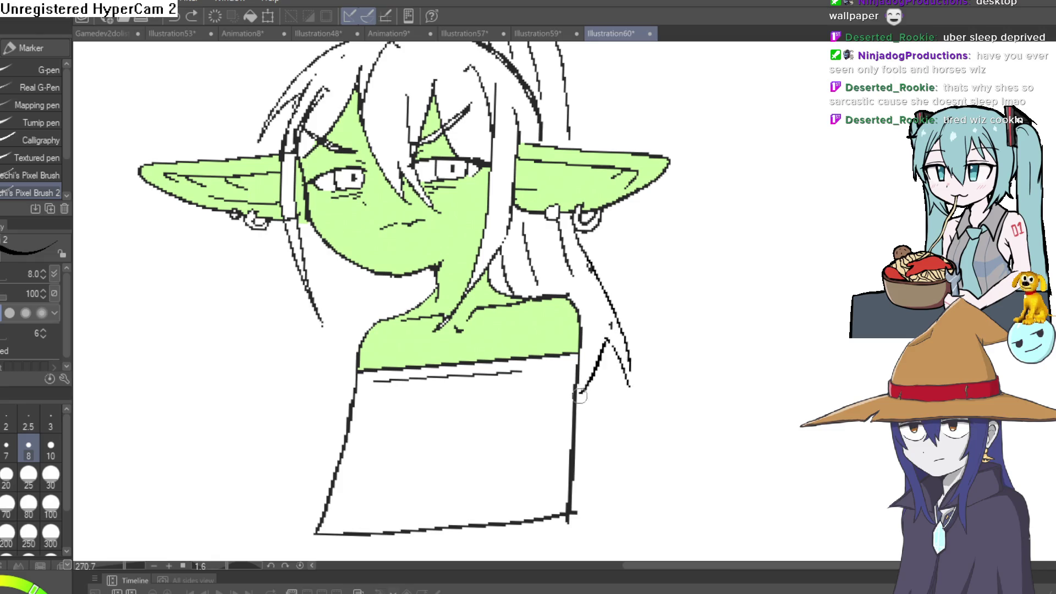
pyautogui.hotkey('ctrl', '0')
pyautogui.scroll(5, 677, 278)
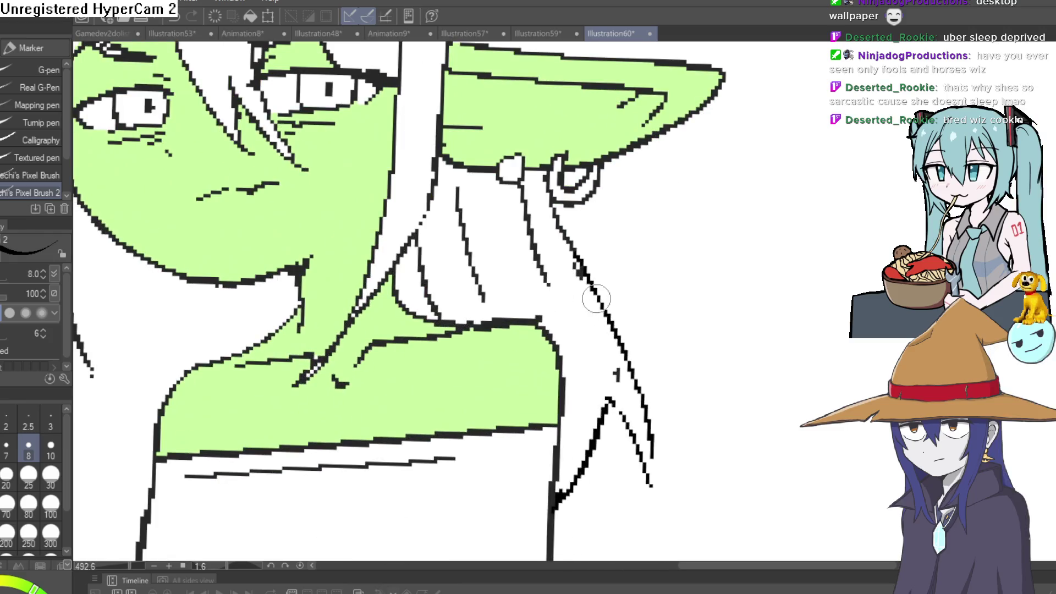
pyautogui.press('e')
pyautogui.scroll(-5, 734, 295)
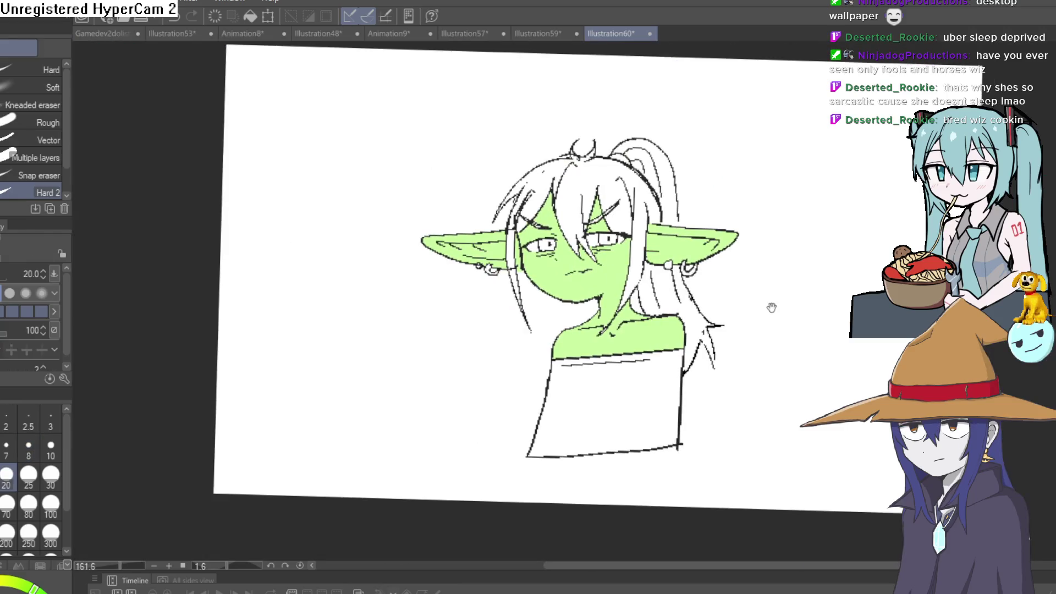
pyautogui.moveTo(770, 306)
pyautogui.mouseDown()
pyautogui.moveTo(756, 354)
pyautogui.moveTo(768, 373)
pyautogui.moveTo(752, 365)
pyautogui.moveTo(691, 382)
pyautogui.moveTo(652, 407)
pyautogui.moveTo(683, 373)
pyautogui.mouseUp()
pyautogui.scroll(5, 757, 355)
pyautogui.scroll(-6, 688, 330)
pyautogui.scroll(2, 778, 358)
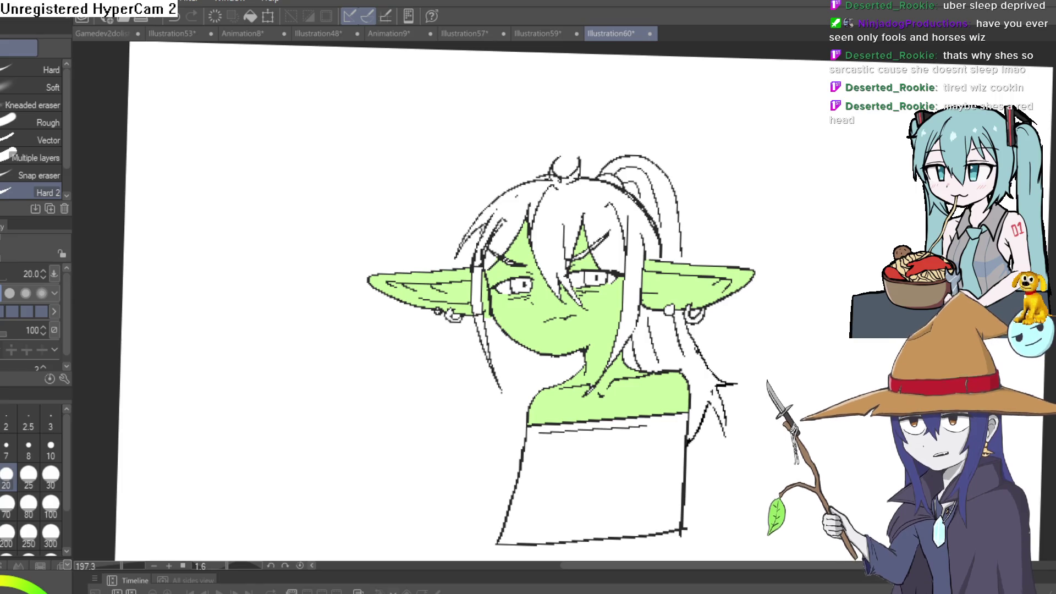
# - Fill the front bangs, the gap beside the right eye, the ponytail and the neck strand red-brown
pyautogui.click(608, 255)
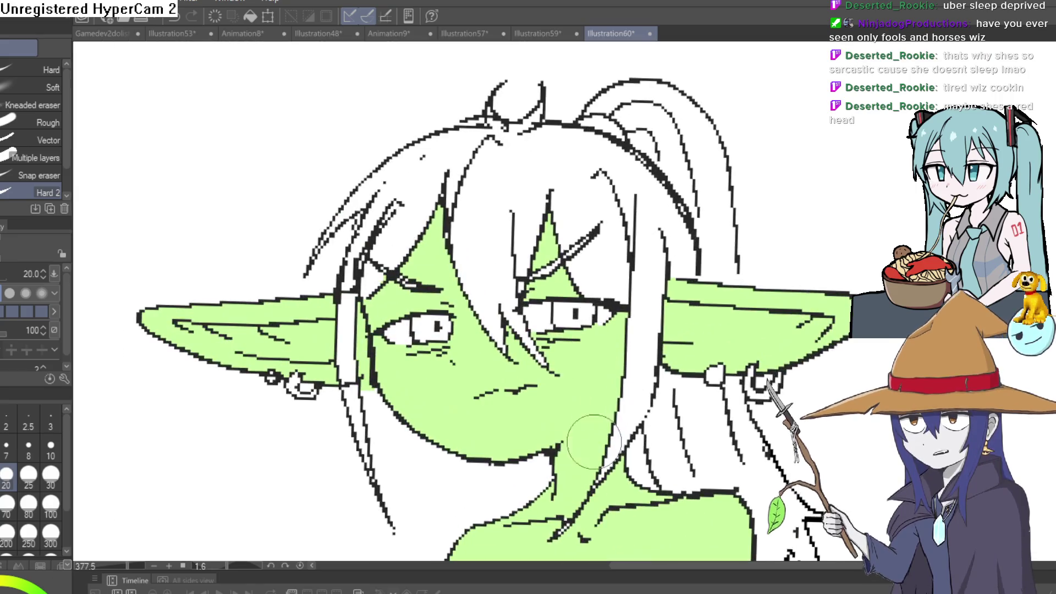
pyautogui.press('g')
pyautogui.click(581, 182)
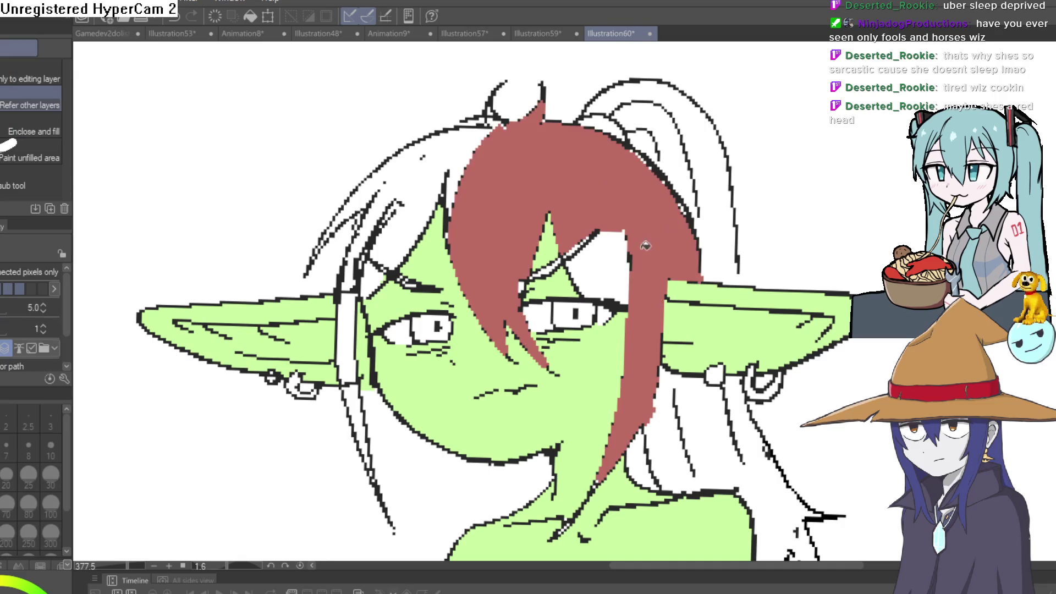
pyautogui.click(614, 258)
pyautogui.click(676, 156)
pyautogui.click(710, 182)
pyautogui.click(637, 89)
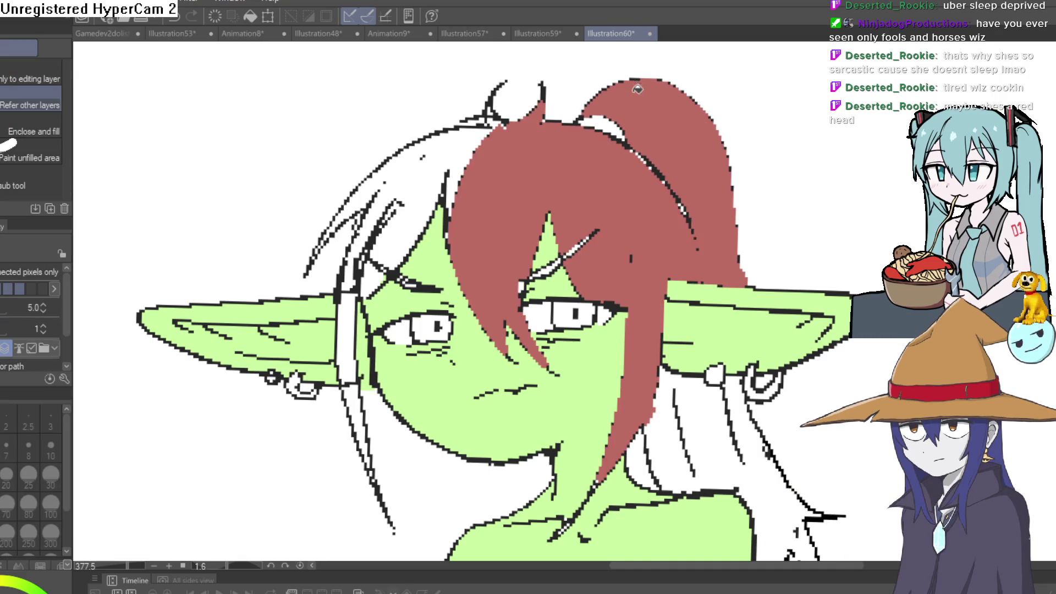
pyautogui.click(668, 429)
# - Fill the small gap at the top of the hair, then check the whole head
pyautogui.moveTo(809, 544); pyautogui.dragTo(786, 410)
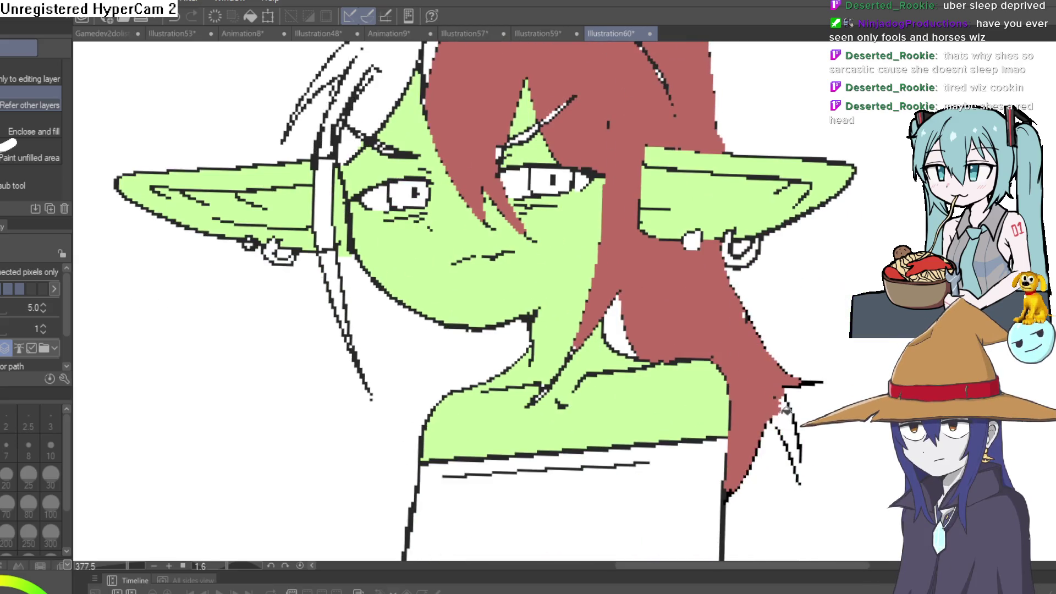
pyautogui.moveTo(559, 269); pyautogui.dragTo(614, 400)
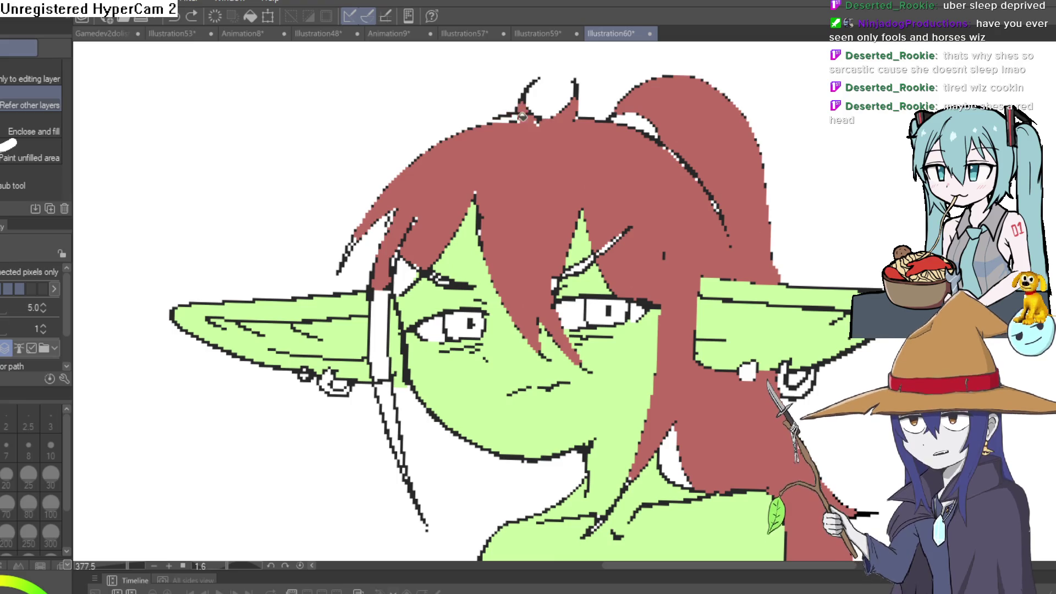
pyautogui.click(514, 114)
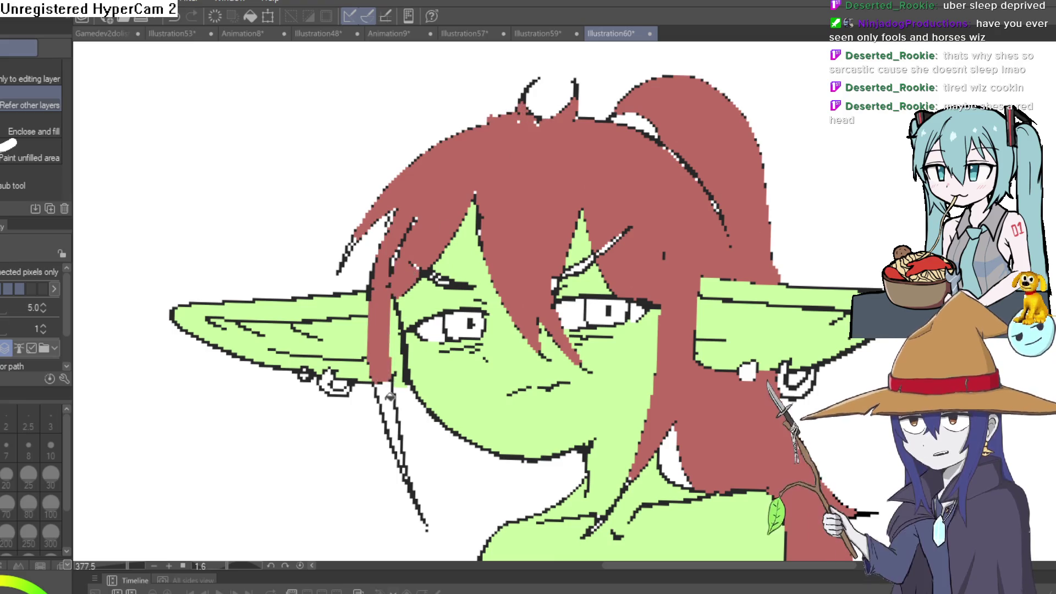
pyautogui.scroll(-3, 650, 357)
pyautogui.scroll(5, 576, 339)
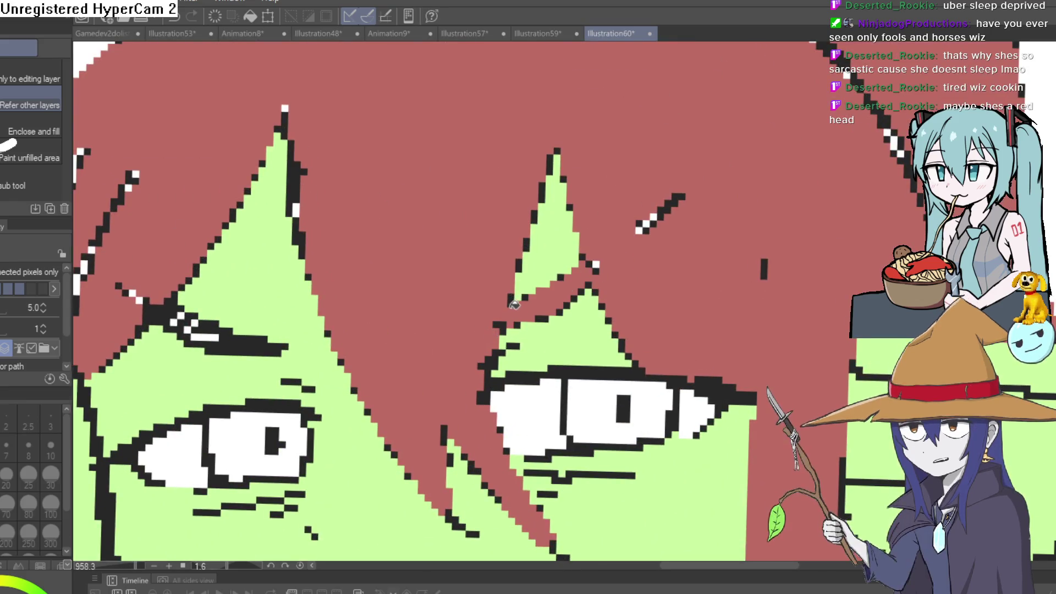
pyautogui.moveTo(219, 335); pyautogui.dragTo(346, 286)
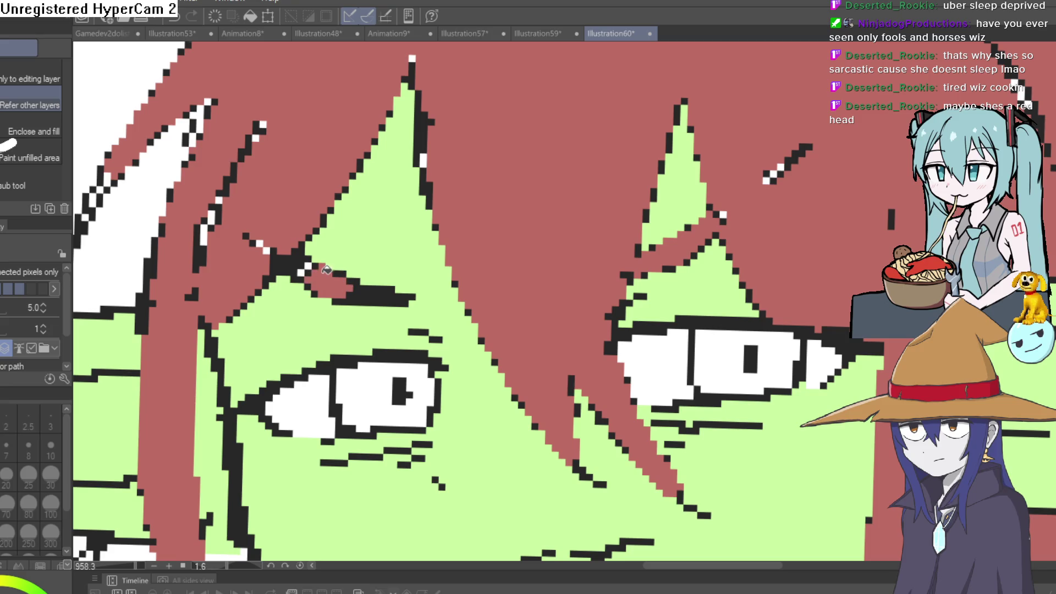
pyautogui.scroll(-4, 576, 239)
pyautogui.moveTo(778, 277); pyautogui.dragTo(779, 180)
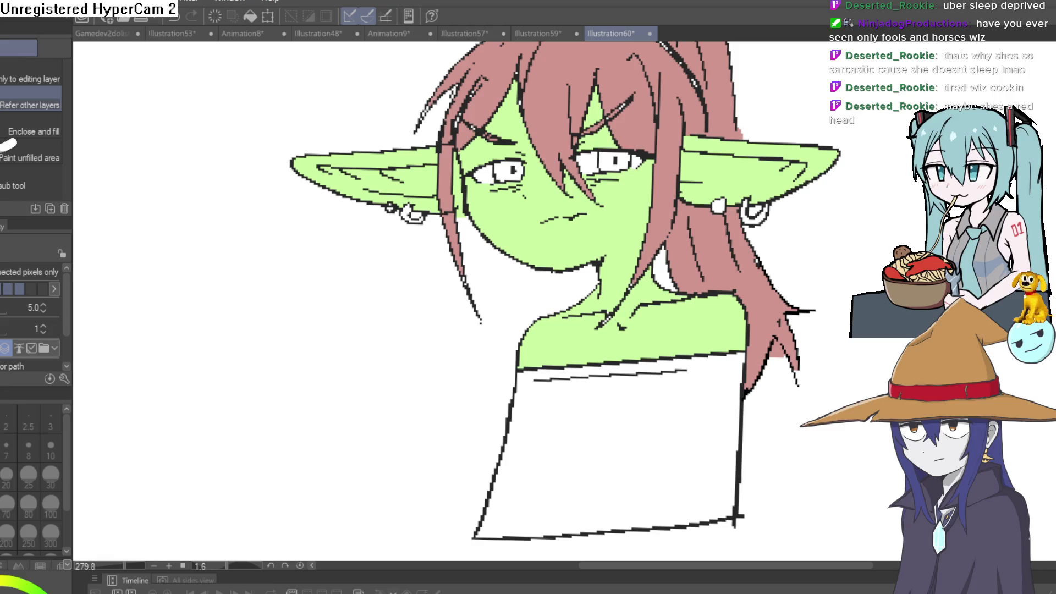
# - Shade the upper edges of both eye whites grey with the pixel marker pen
pyautogui.press('p')
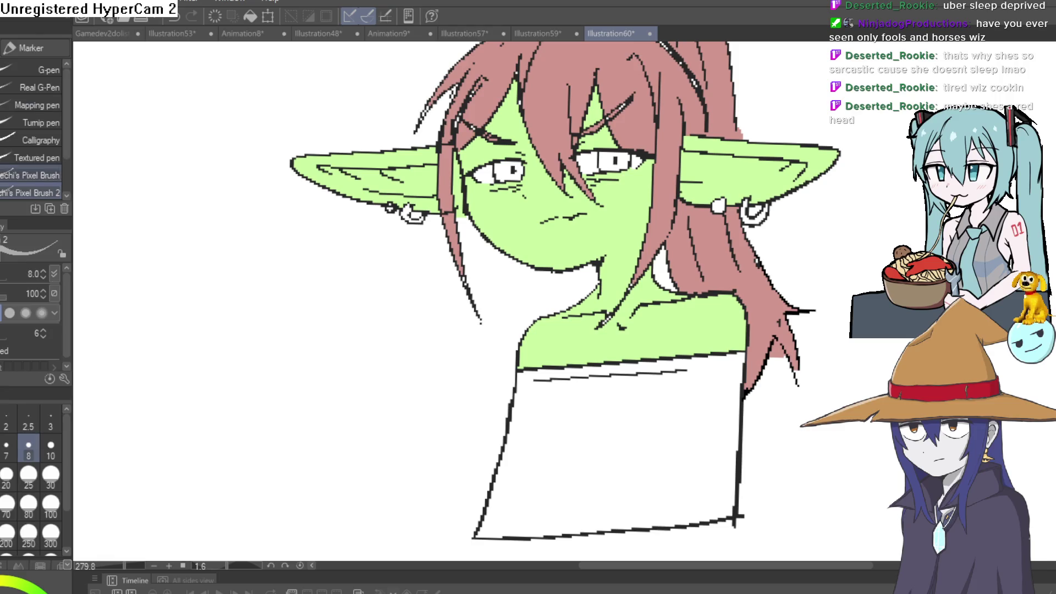
pyautogui.scroll(5, 613, 118)
pyautogui.moveTo(613, 118); pyautogui.dragTo(654, 95)
pyautogui.scroll(-5, 689, 111)
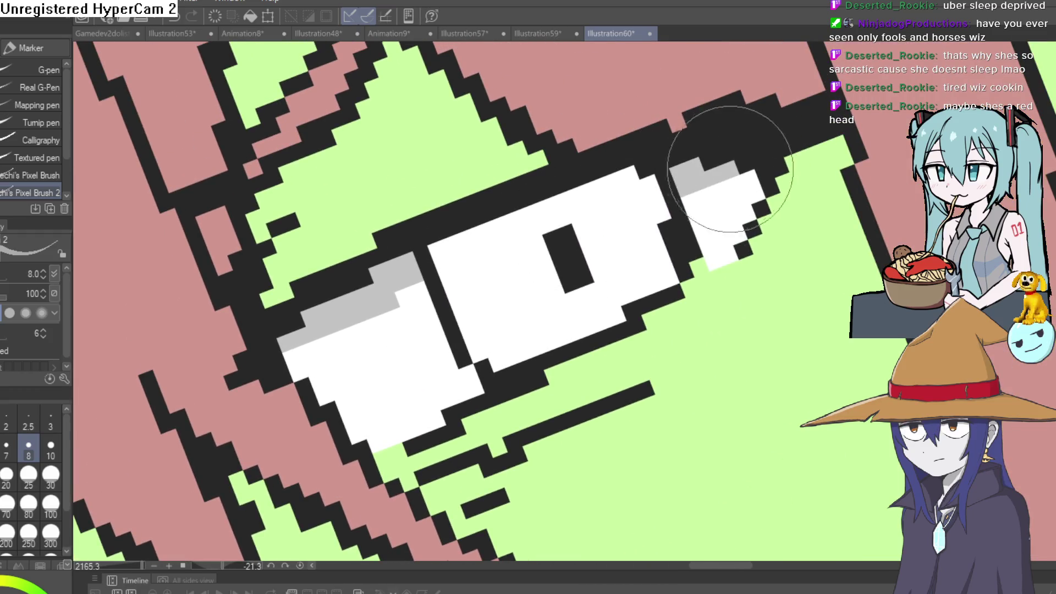
pyautogui.scroll(5, 528, 264)
pyautogui.scroll(-3, 495, 286)
pyautogui.moveTo(456, 275)
pyautogui.mouseDown()
pyautogui.moveTo(377, 396)
pyautogui.moveTo(385, 367)
pyautogui.moveTo(712, 342)
pyautogui.mouseUp()
pyautogui.scroll(-3, 385, 367)
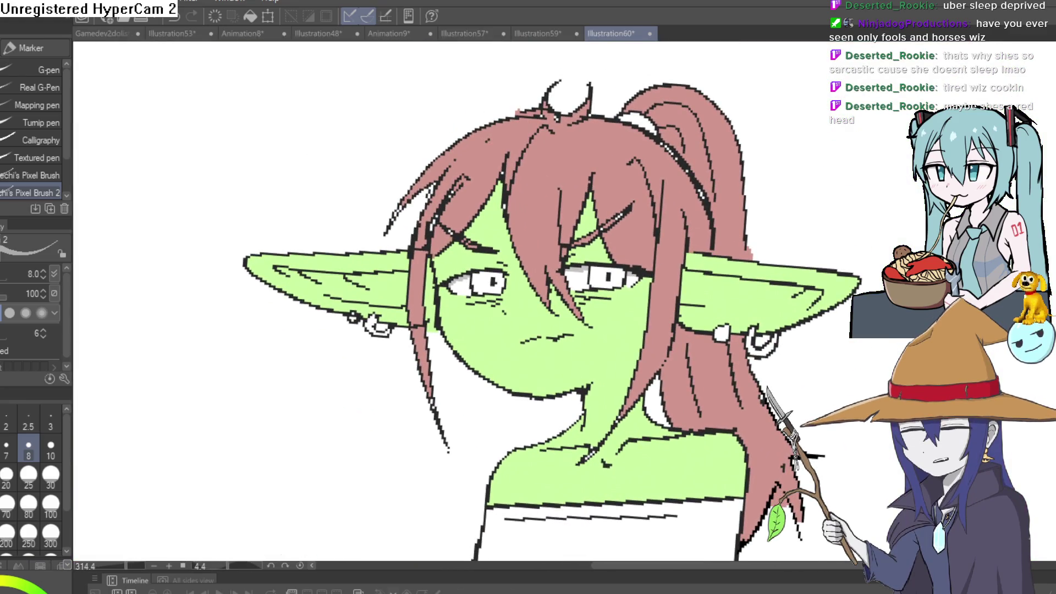
pyautogui.scroll(-5, 479, 431)
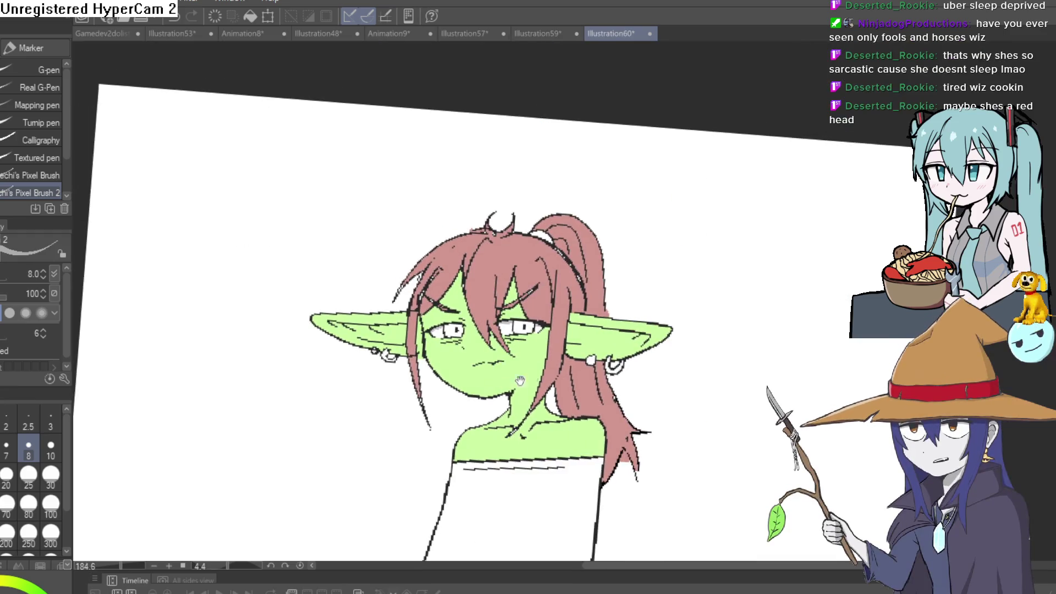
pyautogui.moveTo(667, 300); pyautogui.dragTo(682, 220)
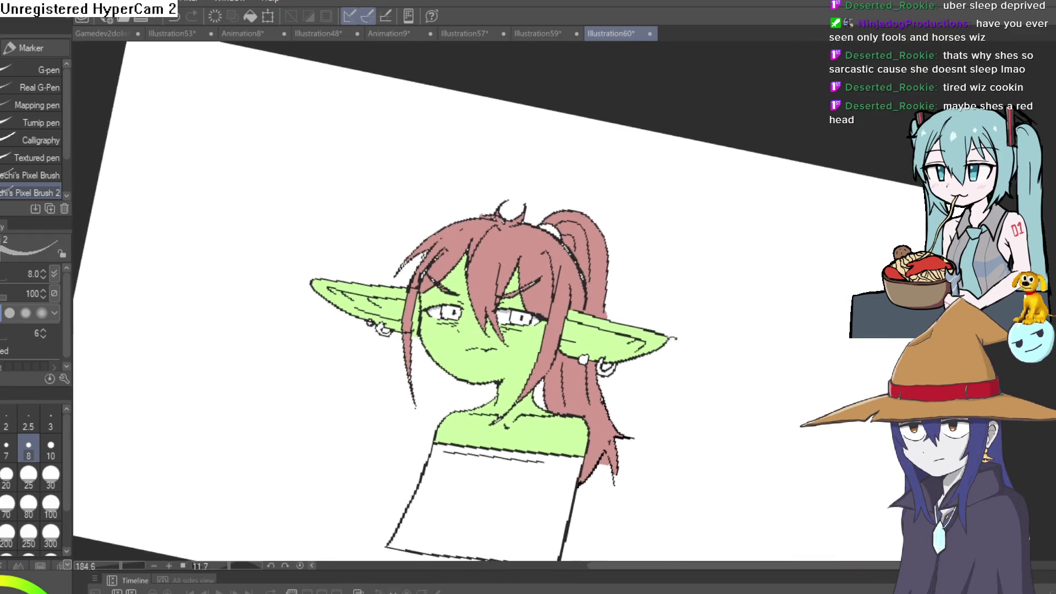
pyautogui.moveTo(671, 337)
pyautogui.mouseDown()
pyautogui.moveTo(681, 257)
pyautogui.moveTo(666, 281)
pyautogui.mouseUp()
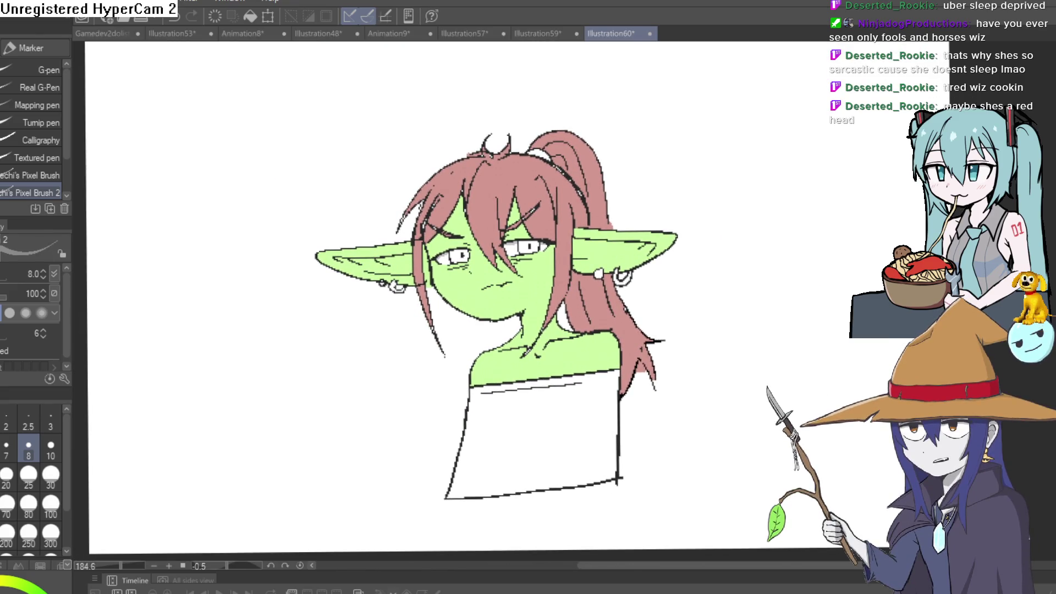
# - Fill the goblin's boxy top with flat gray
pyautogui.press('g')
pyautogui.click(509, 416)
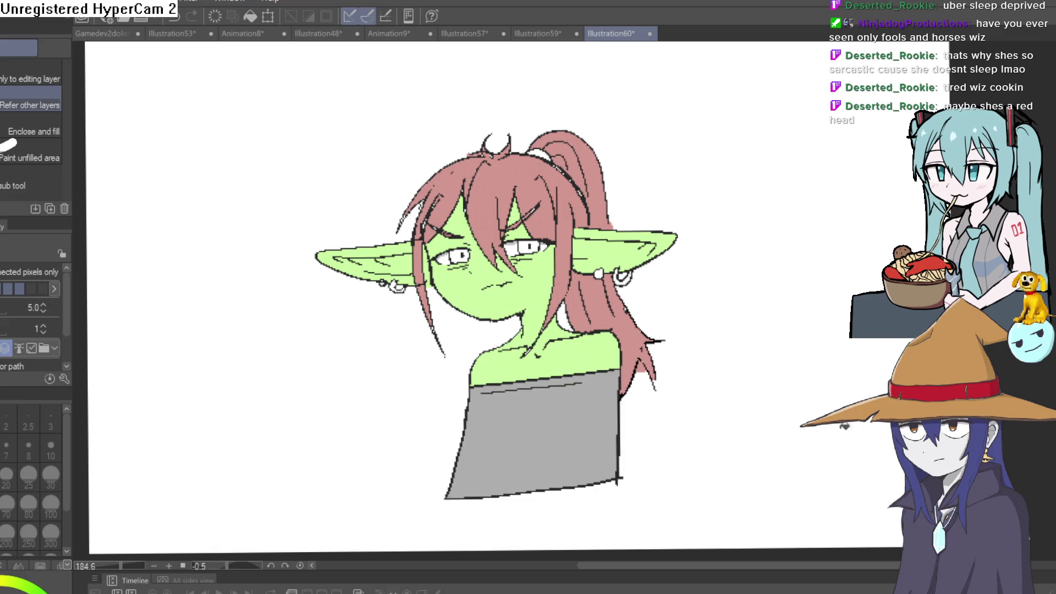
pyautogui.moveTo(821, 356)
pyautogui.mouseDown()
pyautogui.moveTo(809, 444)
pyautogui.moveTo(830, 355)
pyautogui.moveTo(800, 399)
pyautogui.moveTo(785, 365)
pyautogui.moveTo(781, 488)
pyautogui.mouseUp()
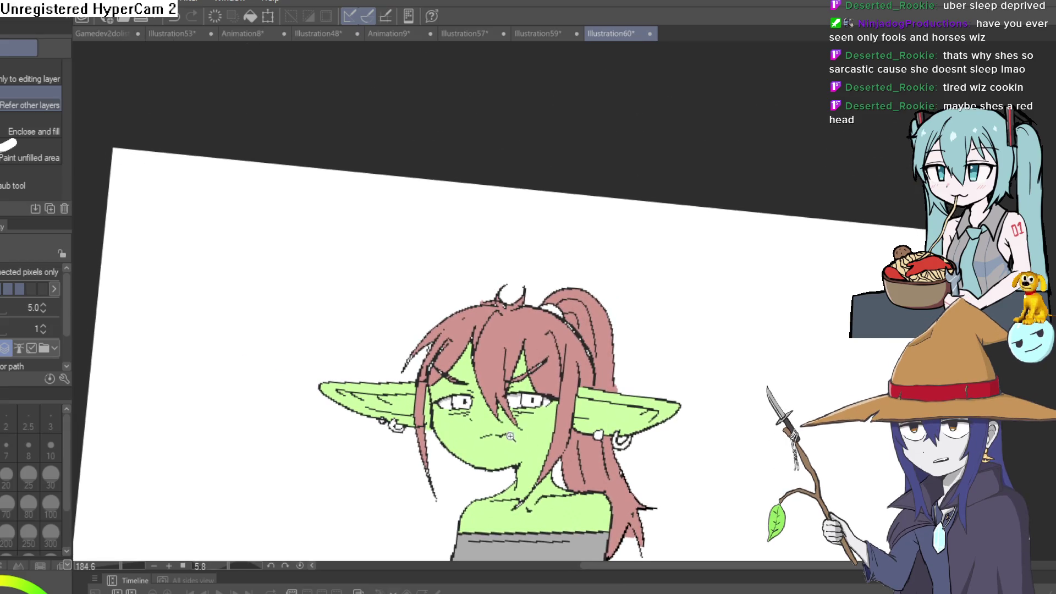
pyautogui.scroll(5, 511, 436)
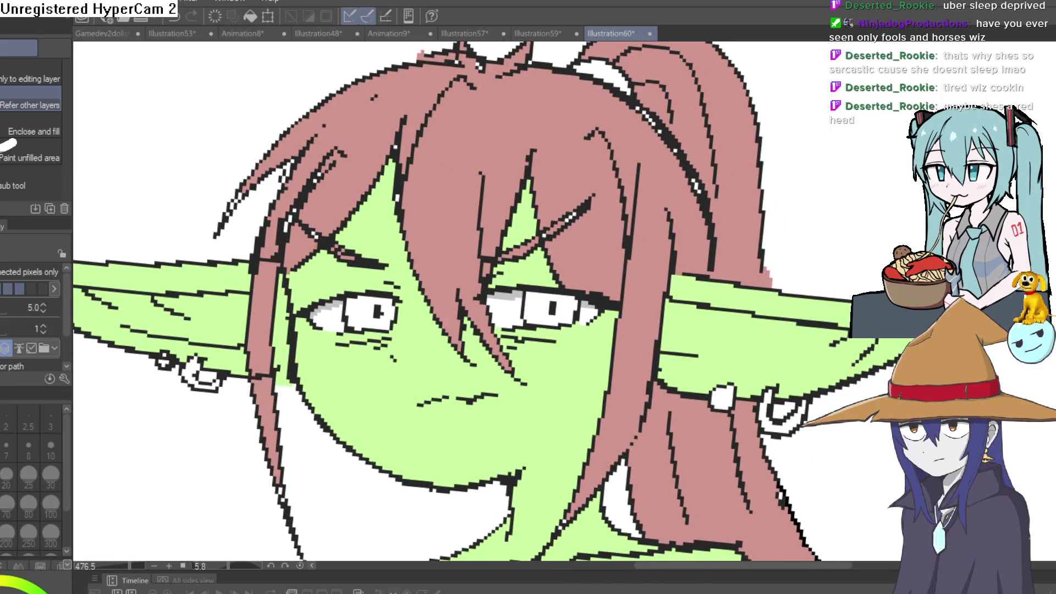
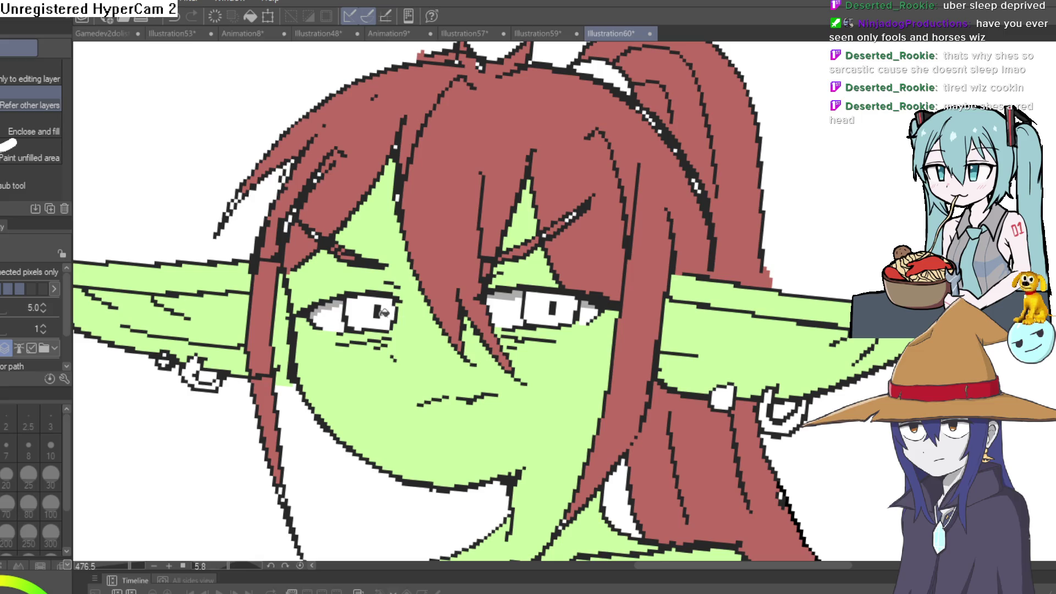
# - Fill the left and right irises with brown, then refill both with a lighter brown
pyautogui.click(383, 311)
pyautogui.click(566, 316)
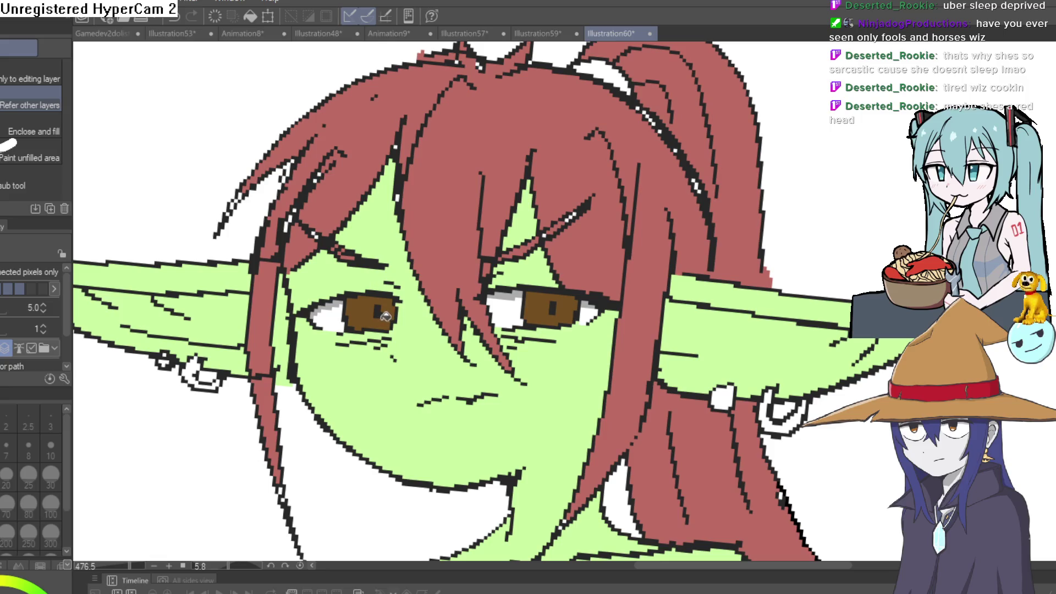
pyautogui.click(385, 315)
pyautogui.click(573, 301)
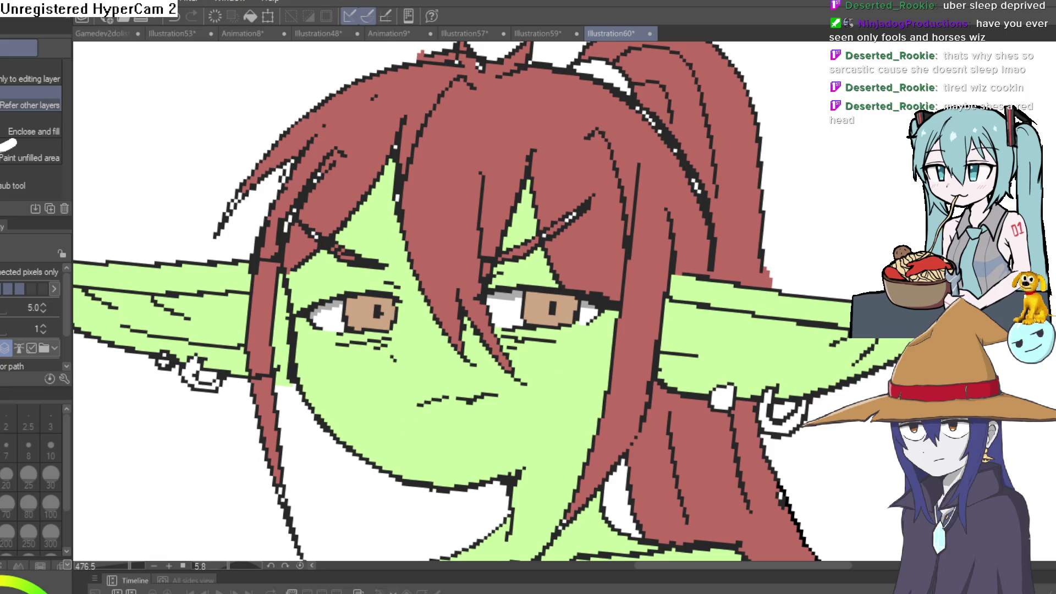
# - With the pixel marker, shade the lower left iris lighter and add white highlights to both eyes
pyautogui.press('p')
pyautogui.scroll(6, 368, 324)
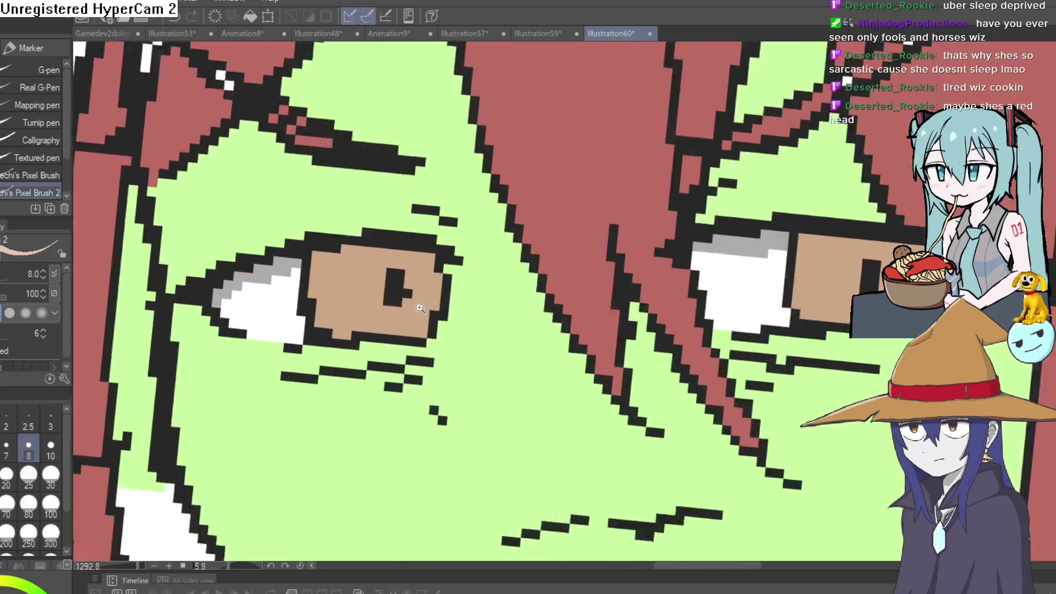
pyautogui.moveTo(333, 333)
pyautogui.mouseDown()
pyautogui.moveTo(419, 310)
pyautogui.moveTo(354, 319)
pyautogui.moveTo(342, 307)
pyautogui.mouseUp()
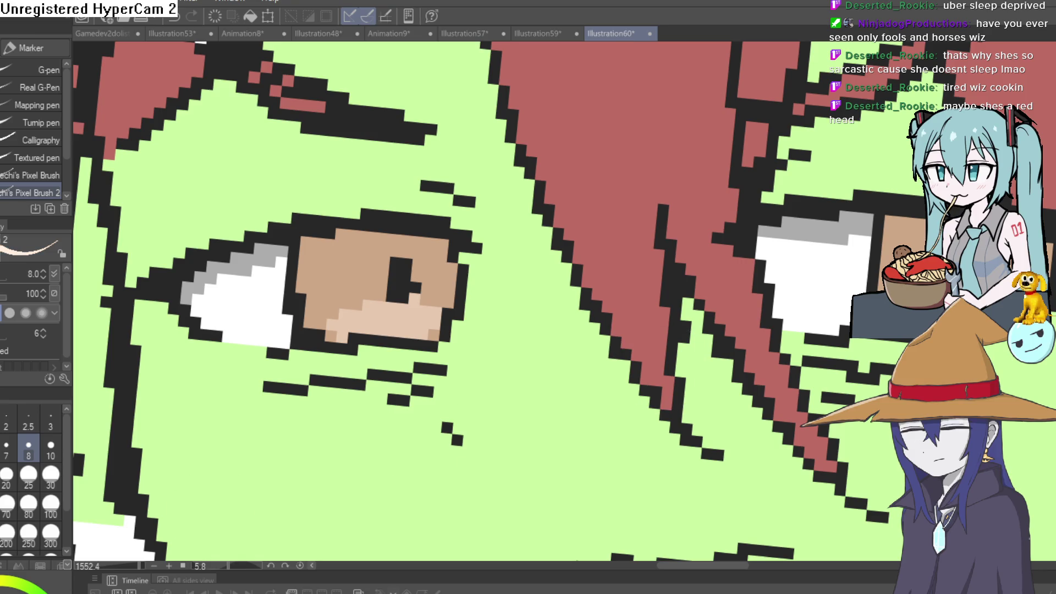
pyautogui.click(321, 263)
pyautogui.click(444, 284)
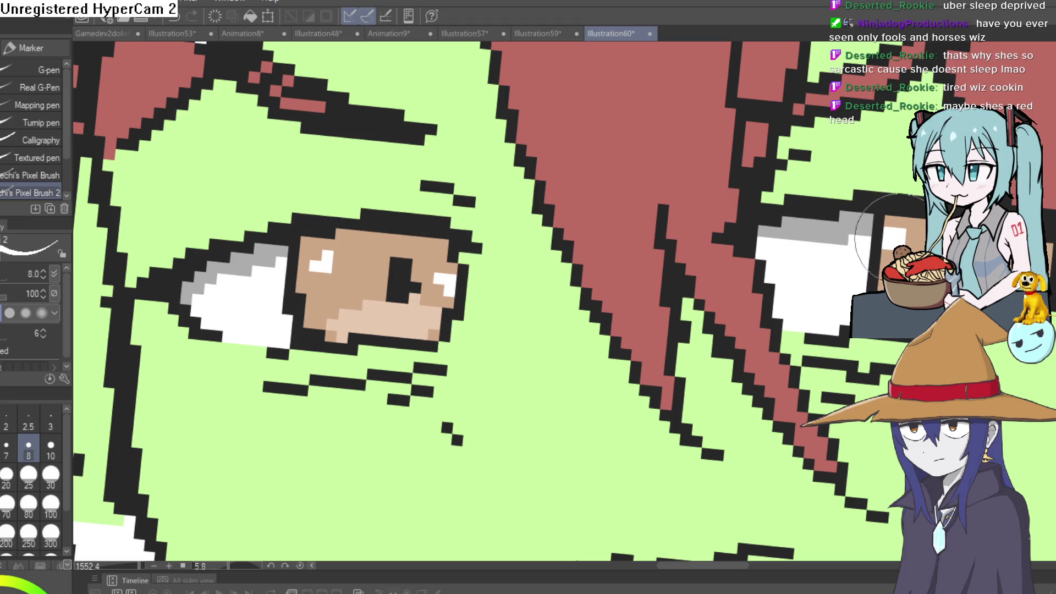
pyautogui.scroll(-10, 550, 303)
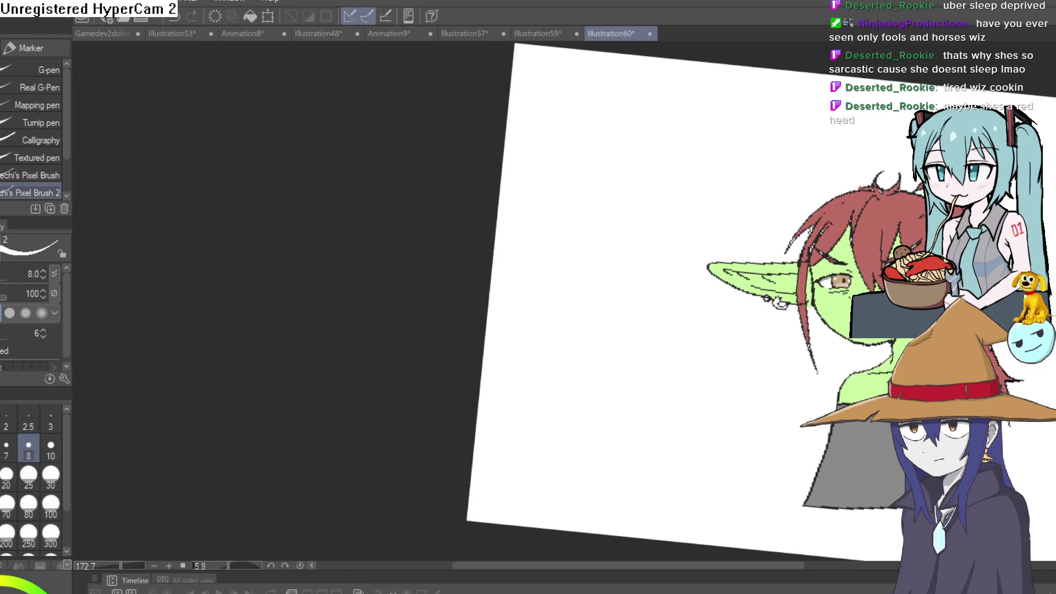
pyautogui.moveTo(679, 376); pyautogui.dragTo(596, 384)
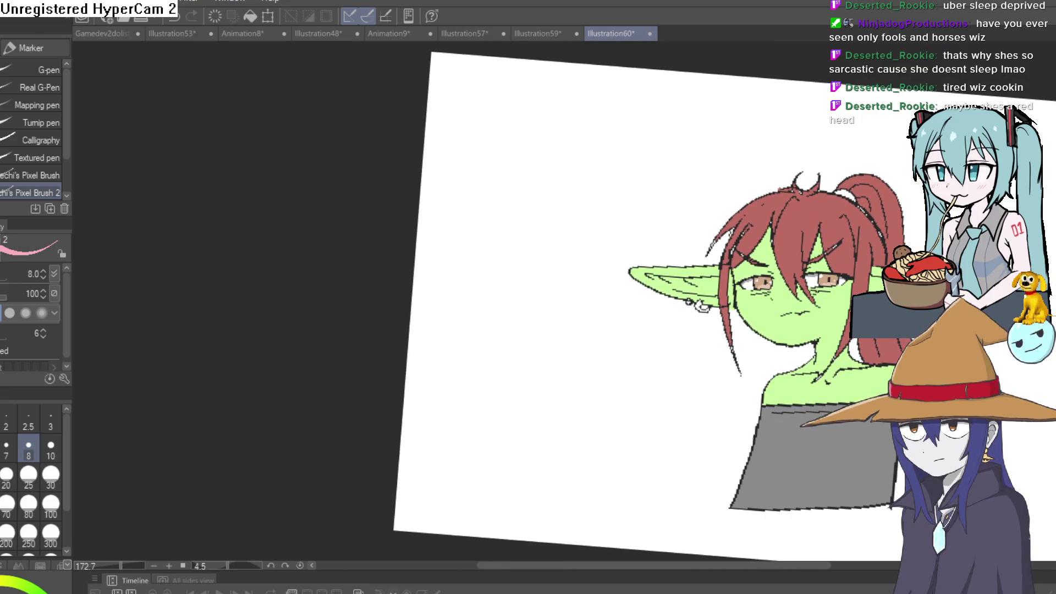
# - Sample the goblin's skin green and paint it beneath the left eye
pyautogui.scroll(5, 774, 287)
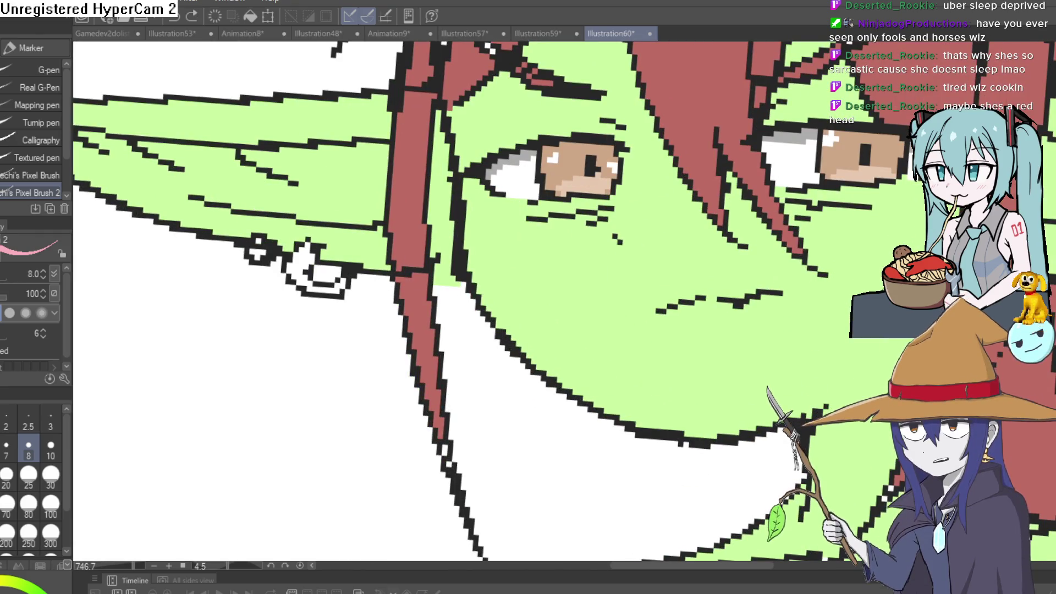
pyautogui.scroll(-4, 775, 317)
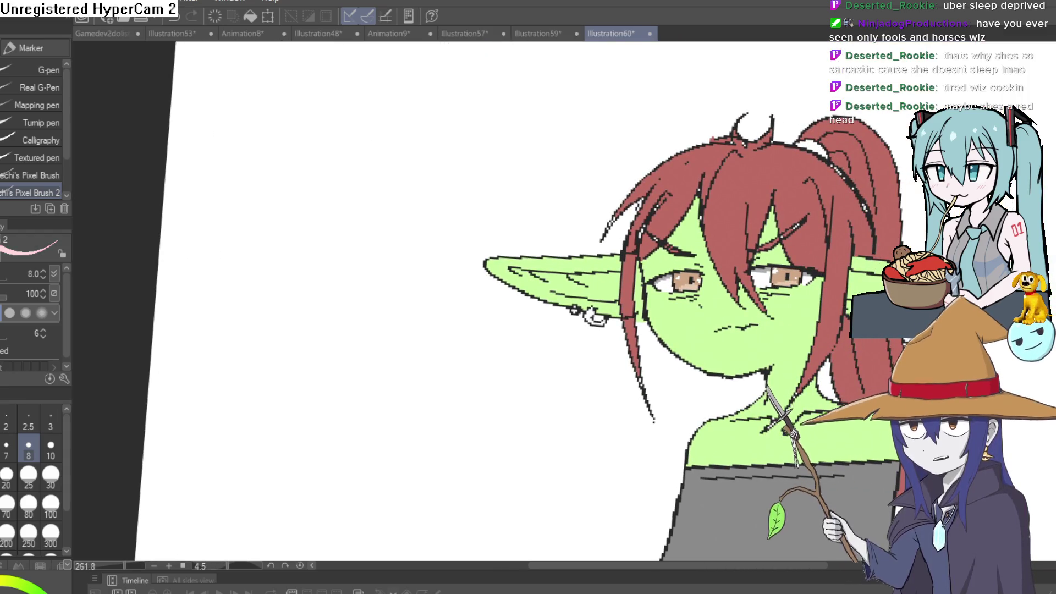
pyautogui.scroll(4, 696, 335)
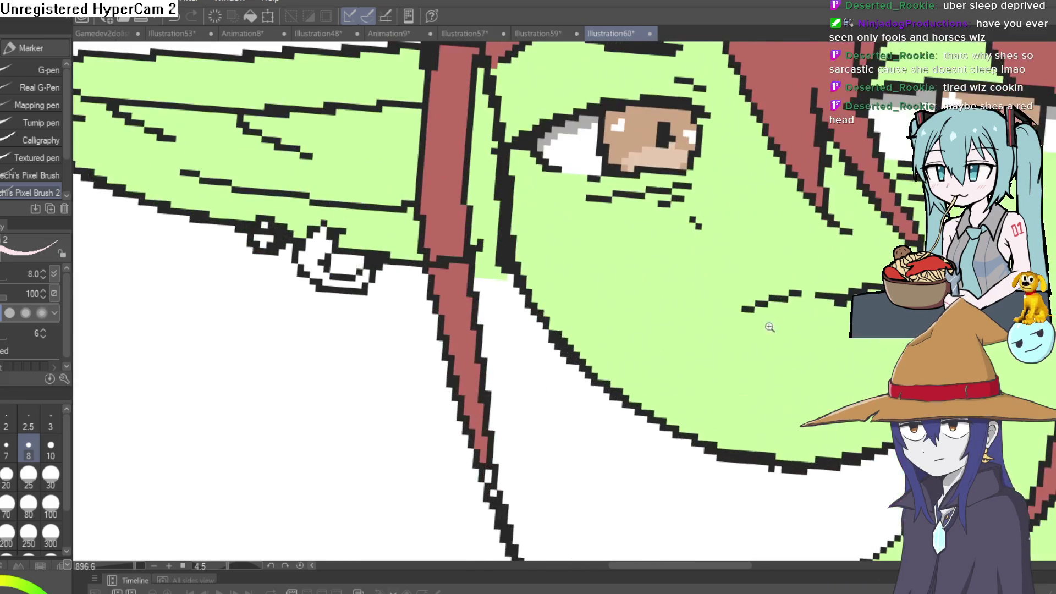
pyautogui.press('i')
pyautogui.click(646, 283)
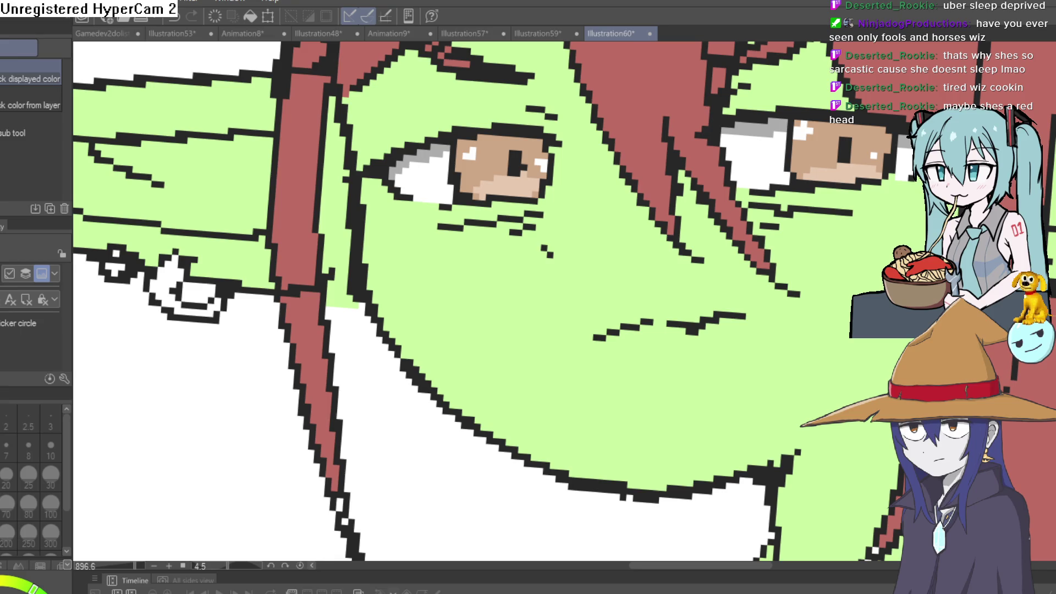
pyautogui.press('p')
pyautogui.scroll(3, 562, 192)
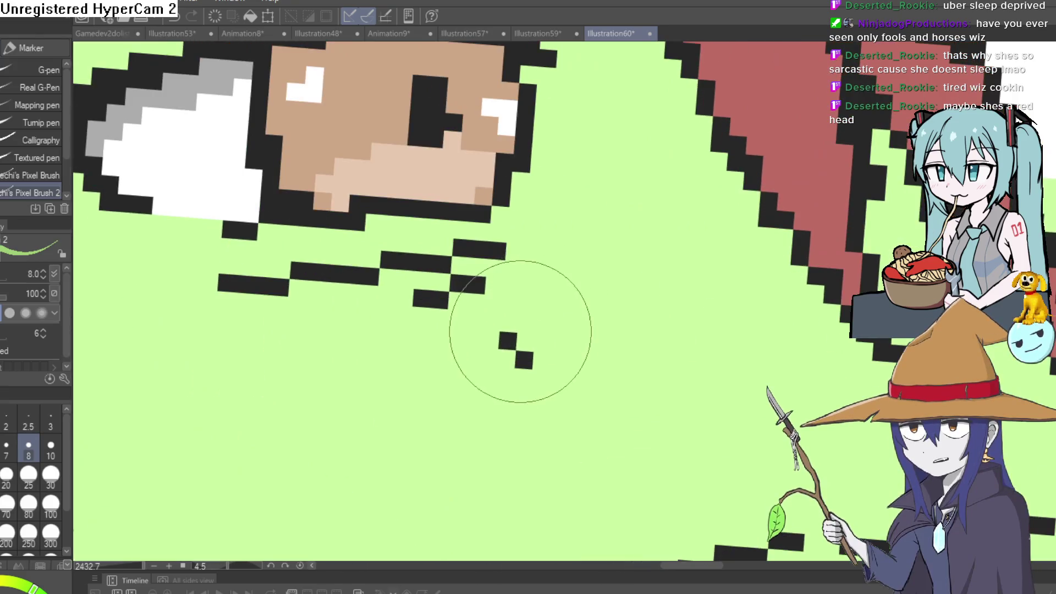
pyautogui.moveTo(536, 297)
pyautogui.mouseDown()
pyautogui.moveTo(556, 279)
pyautogui.moveTo(490, 340)
pyautogui.mouseUp()
pyautogui.click(506, 358)
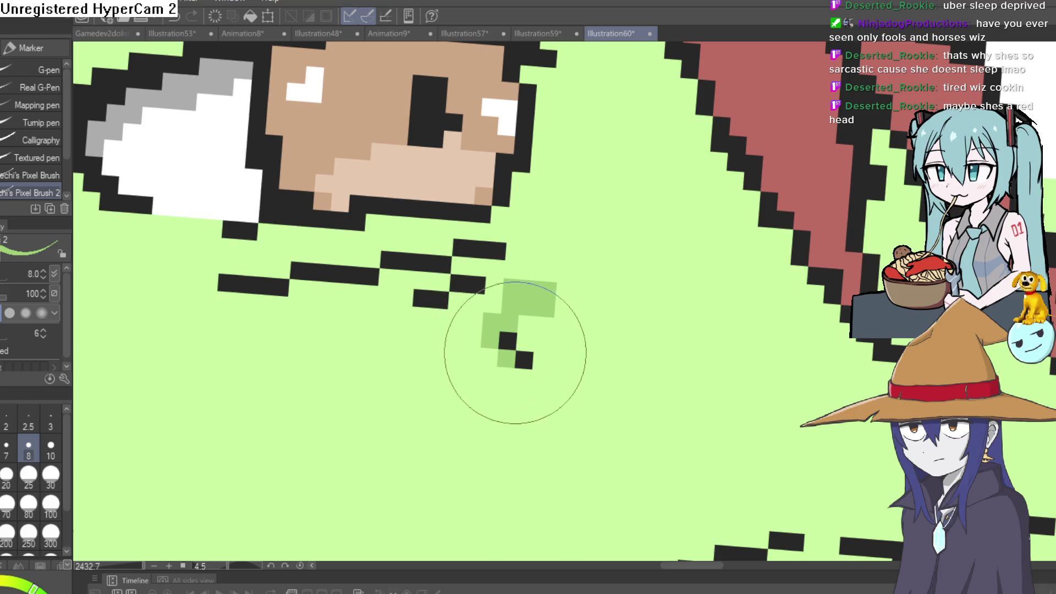
pyautogui.scroll(-6, 584, 374)
pyautogui.scroll(-2, 799, 330)
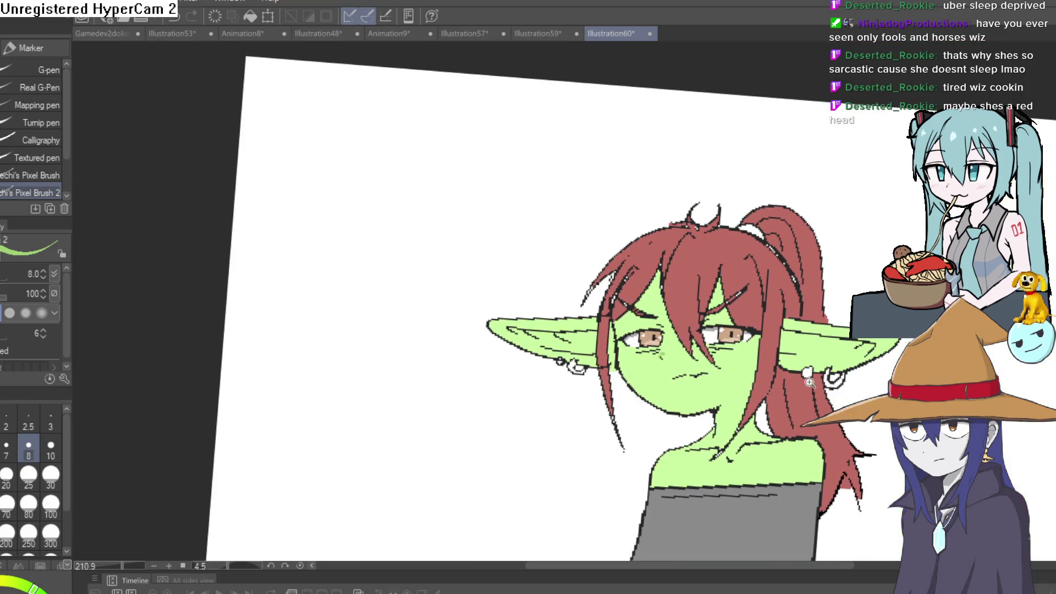
pyautogui.moveTo(802, 417)
pyautogui.mouseDown()
pyautogui.moveTo(770, 379)
pyautogui.moveTo(830, 328)
pyautogui.moveTo(814, 341)
pyautogui.mouseUp()
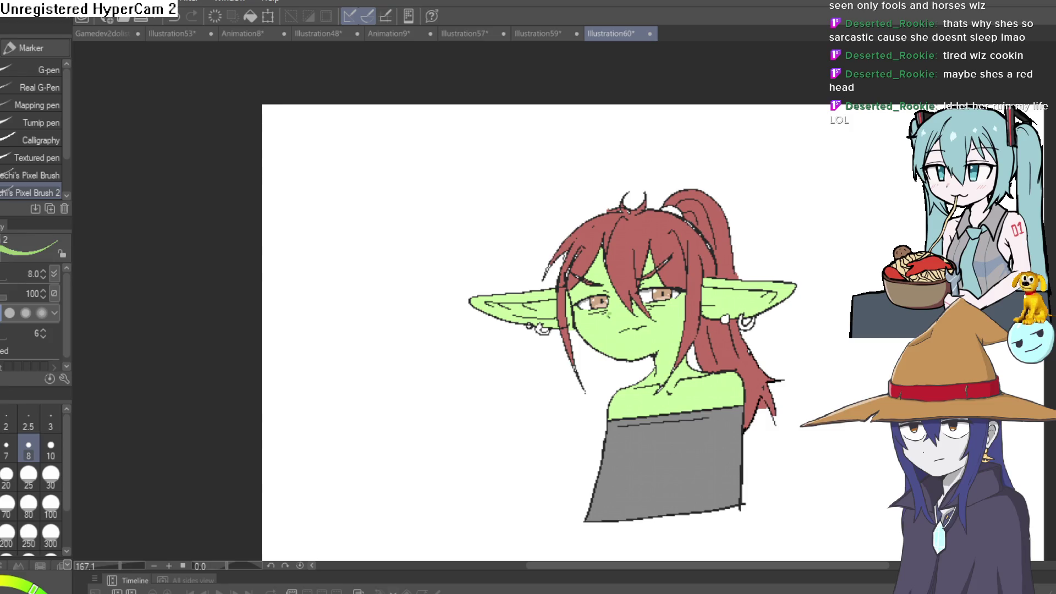
# - View the drawing at 100% and mirror it briefly to check proportions
pyautogui.hotkey('ctrl', 'alt', '0')
pyautogui.scroll(3, 668, 347)
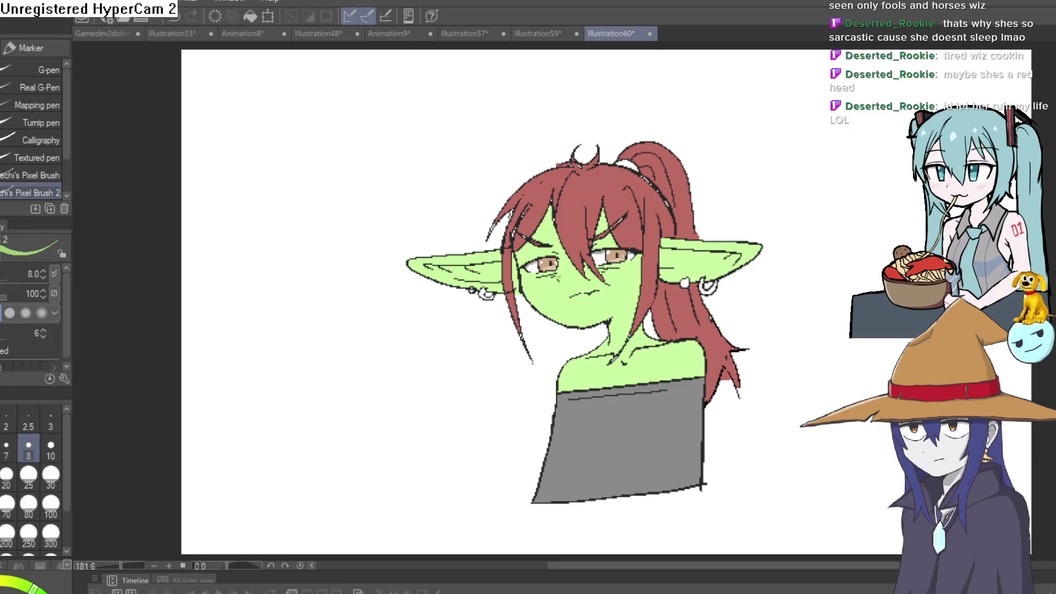
pyautogui.press('h')
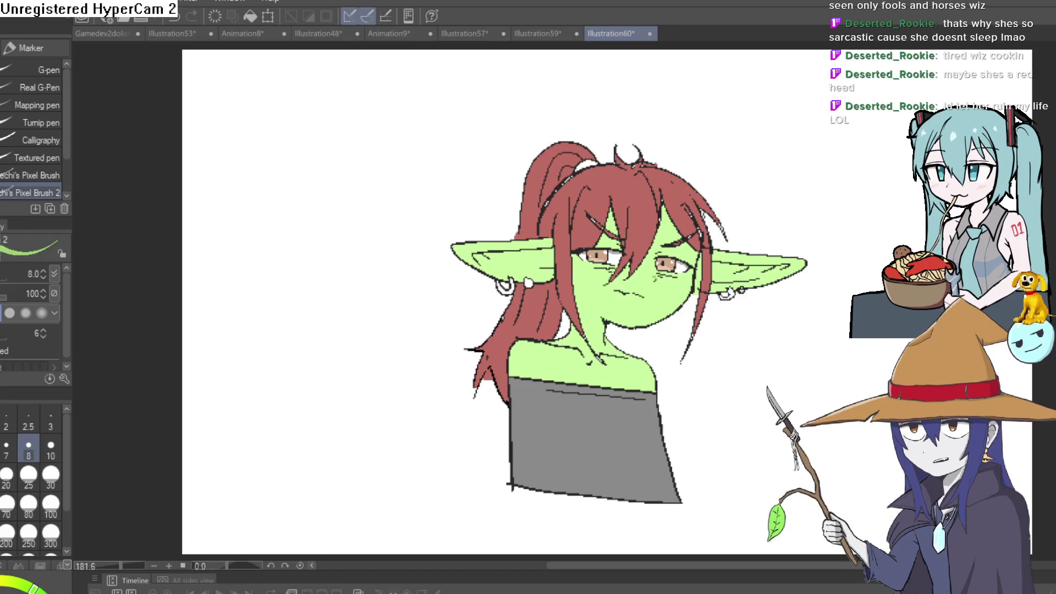
pyautogui.press('h')
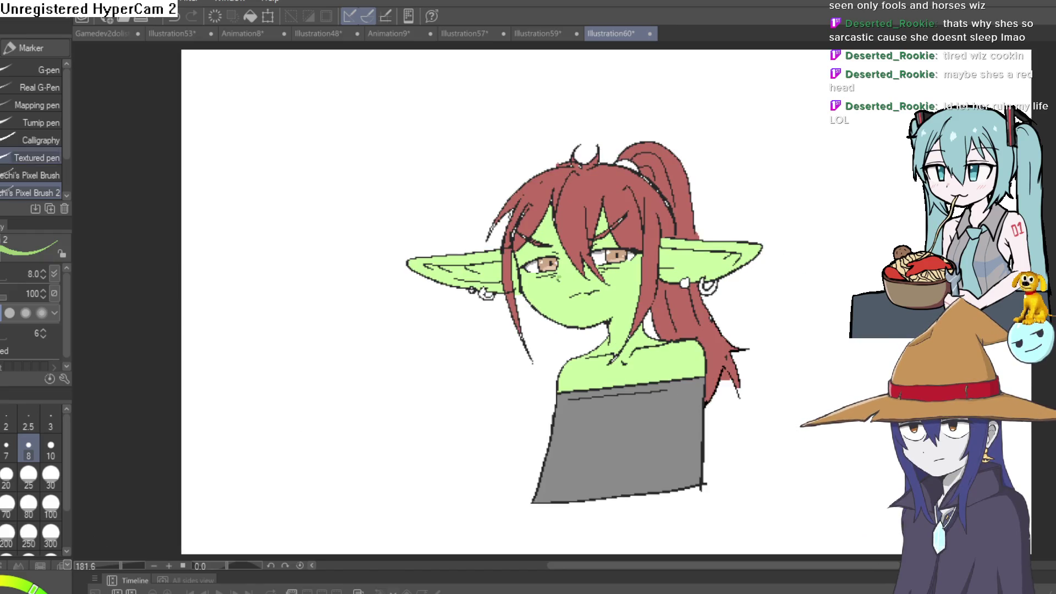
# - Outline a neck shadow under the jaw and fill it with darker green
pyautogui.press('i')
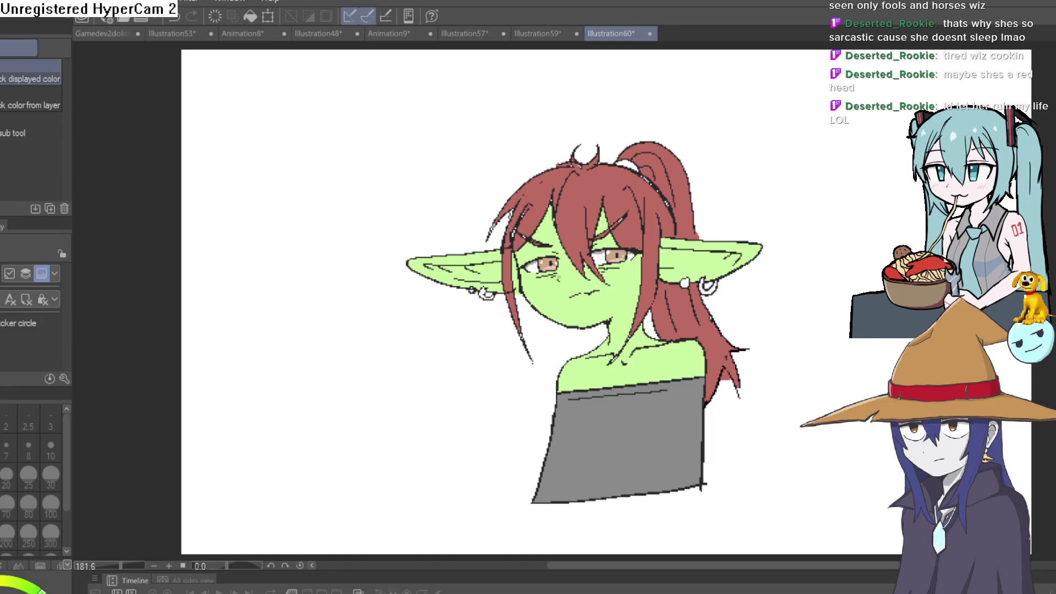
pyautogui.press('p')
pyautogui.scroll(5, 635, 329)
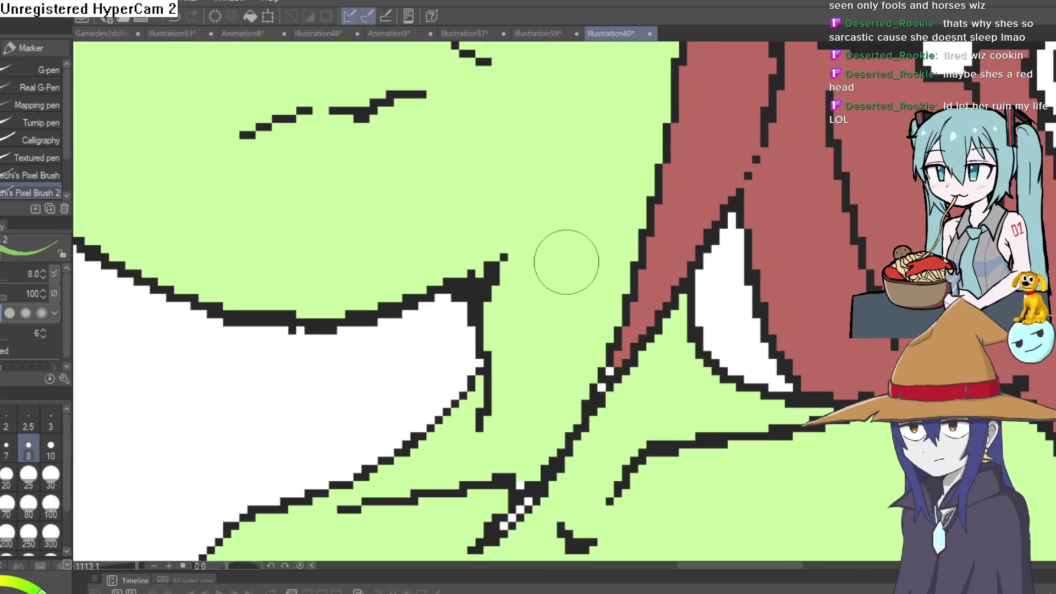
pyautogui.moveTo(506, 255)
pyautogui.mouseDown()
pyautogui.moveTo(641, 184)
pyautogui.moveTo(602, 274)
pyautogui.moveTo(483, 424)
pyautogui.moveTo(495, 275)
pyautogui.mouseUp()
pyautogui.press('g')
pyautogui.click(550, 308)
# - Zoom and pan across both ears to inspect the earrings
pyautogui.scroll(-3, 704, 312)
pyautogui.scroll(-2, 885, 346)
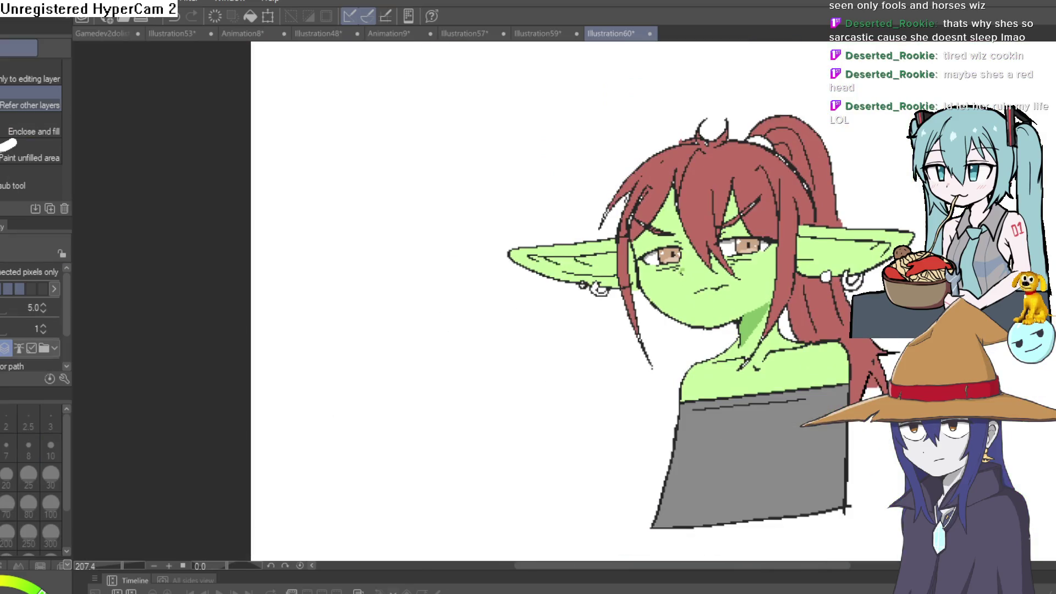
pyautogui.scroll(-2, 538, 550)
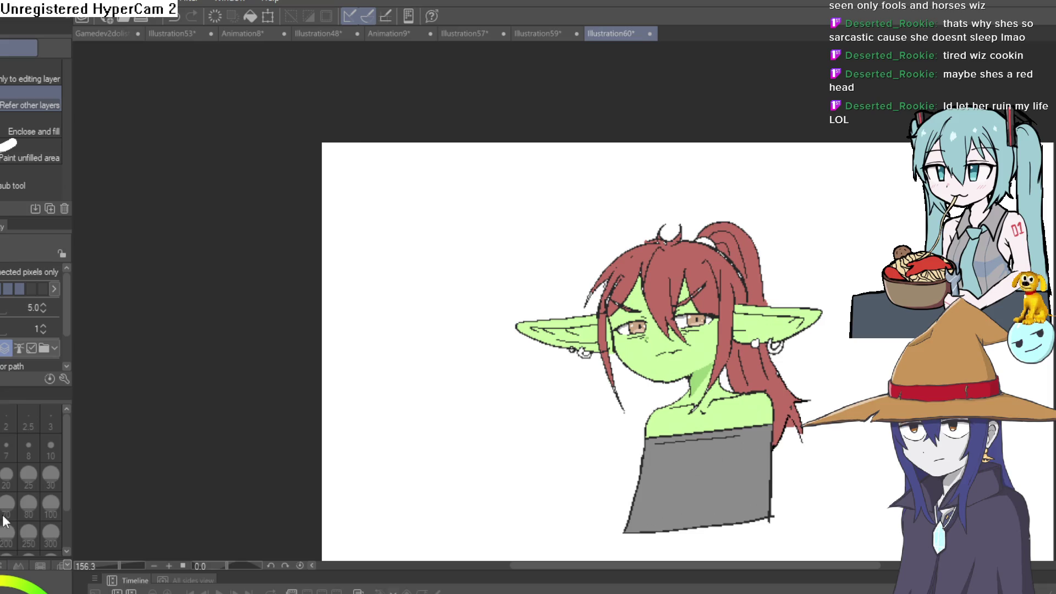
pyautogui.scroll(3, 520, 236)
pyautogui.scroll(-3, 837, 301)
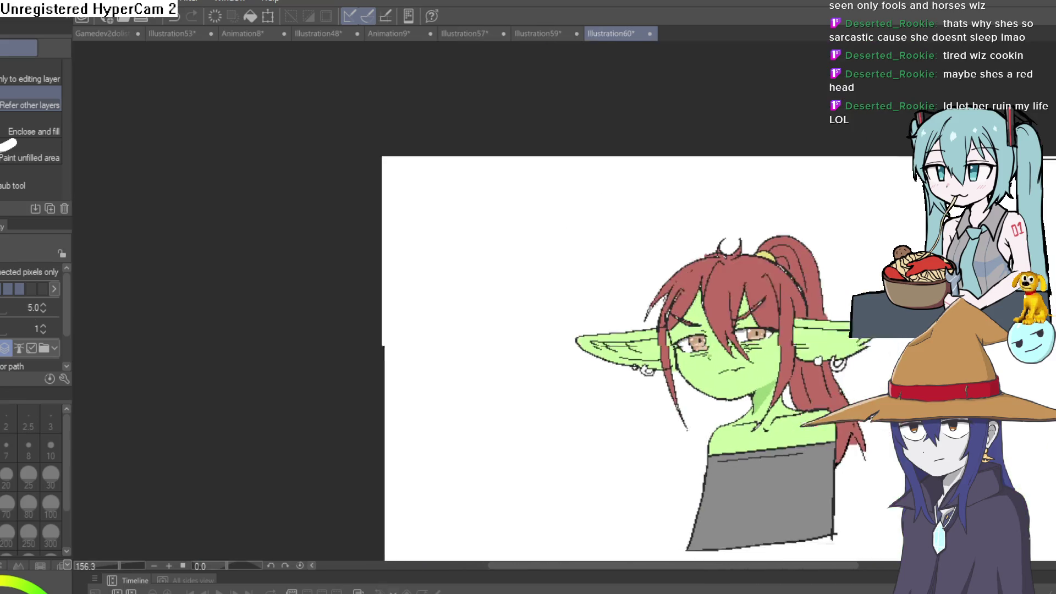
pyautogui.moveTo(837, 301)
pyautogui.mouseDown()
pyautogui.moveTo(773, 366)
pyautogui.moveTo(877, 378)
pyautogui.mouseUp()
pyautogui.scroll(5, 788, 349)
pyautogui.moveTo(358, 396); pyautogui.dragTo(487, 333)
pyautogui.moveTo(385, 330); pyautogui.dragTo(751, 318)
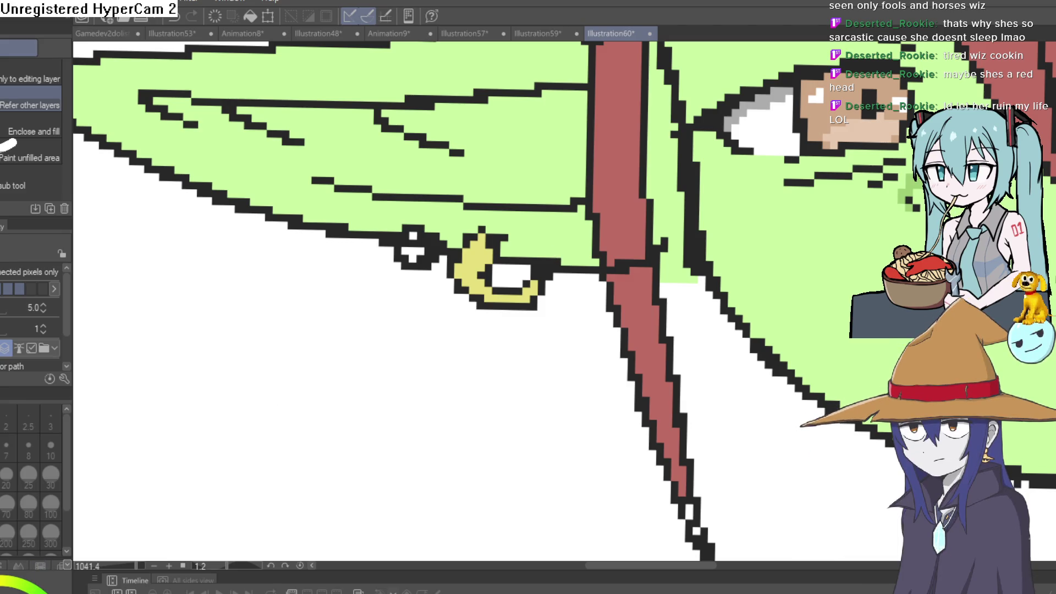
# - Draw a heavier black jaw line from the left cheek around the chin with the marker
pyautogui.press('p')
pyautogui.scroll(-3, 415, 235)
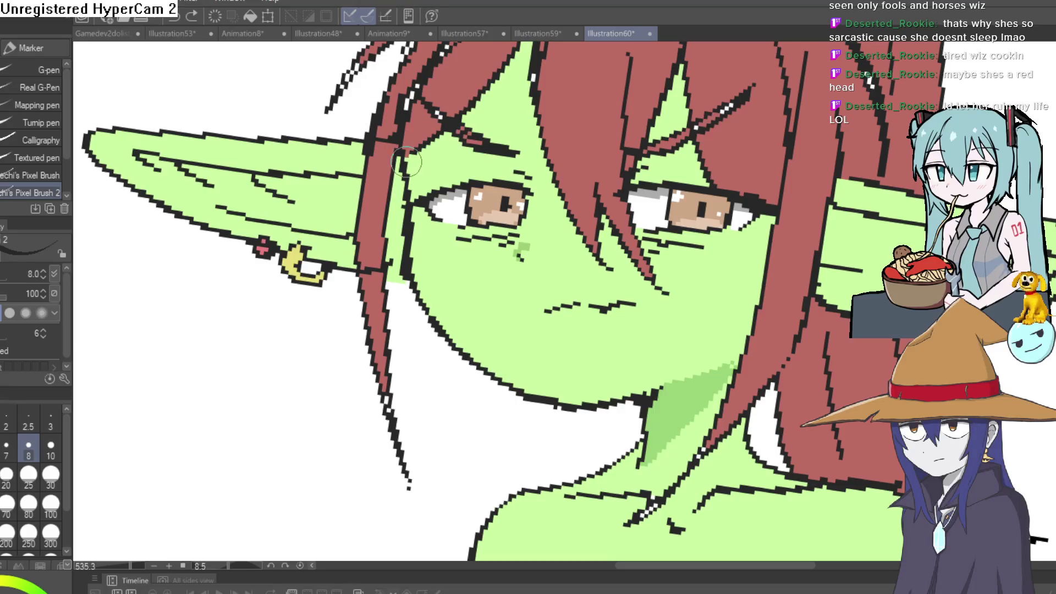
pyautogui.moveTo(410, 255)
pyautogui.mouseDown()
pyautogui.moveTo(517, 389)
pyautogui.moveTo(706, 385)
pyautogui.mouseUp()
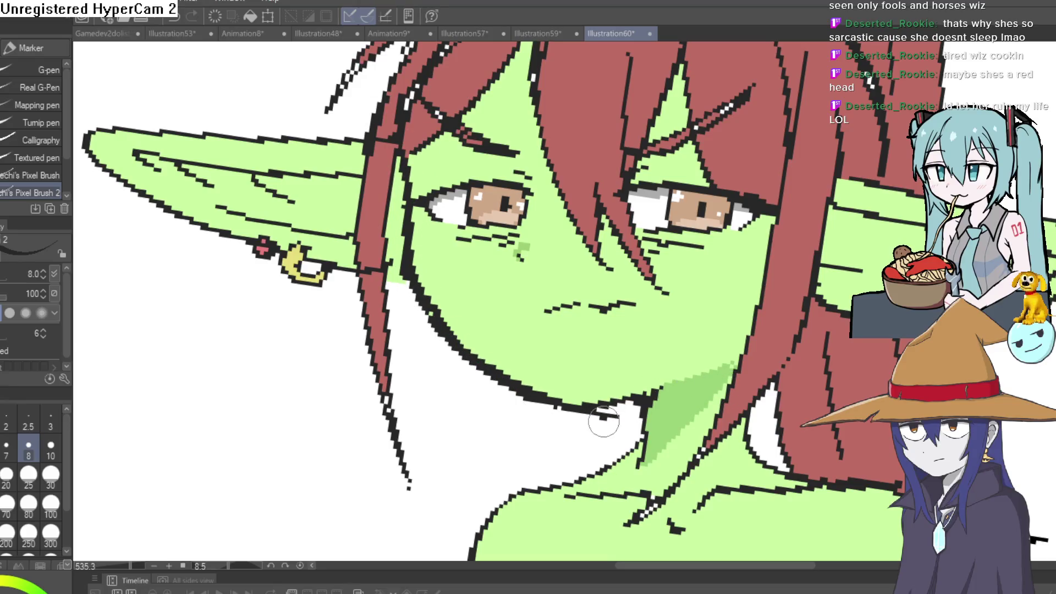
pyautogui.scroll(-5, 673, 380)
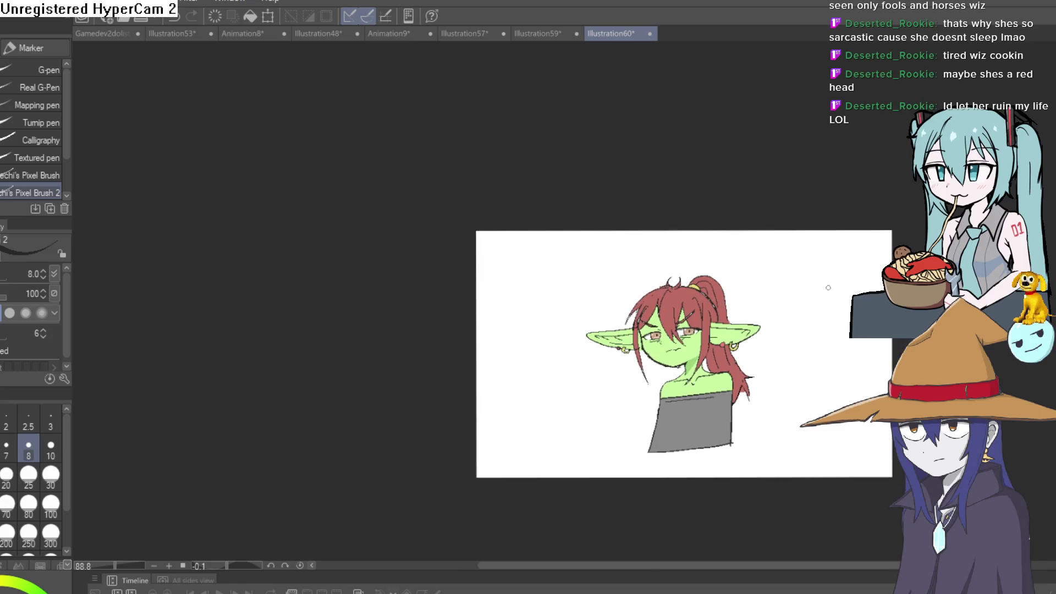
pyautogui.scroll(4, 792, 325)
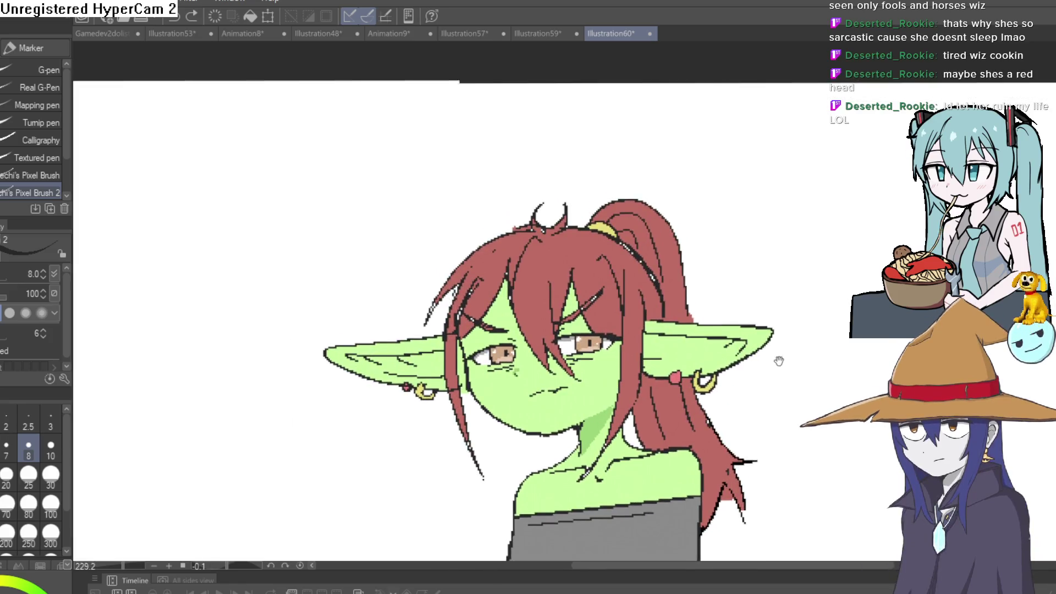
pyautogui.moveTo(783, 320)
pyautogui.mouseDown()
pyautogui.moveTo(770, 332)
pyautogui.moveTo(767, 312)
pyautogui.mouseUp()
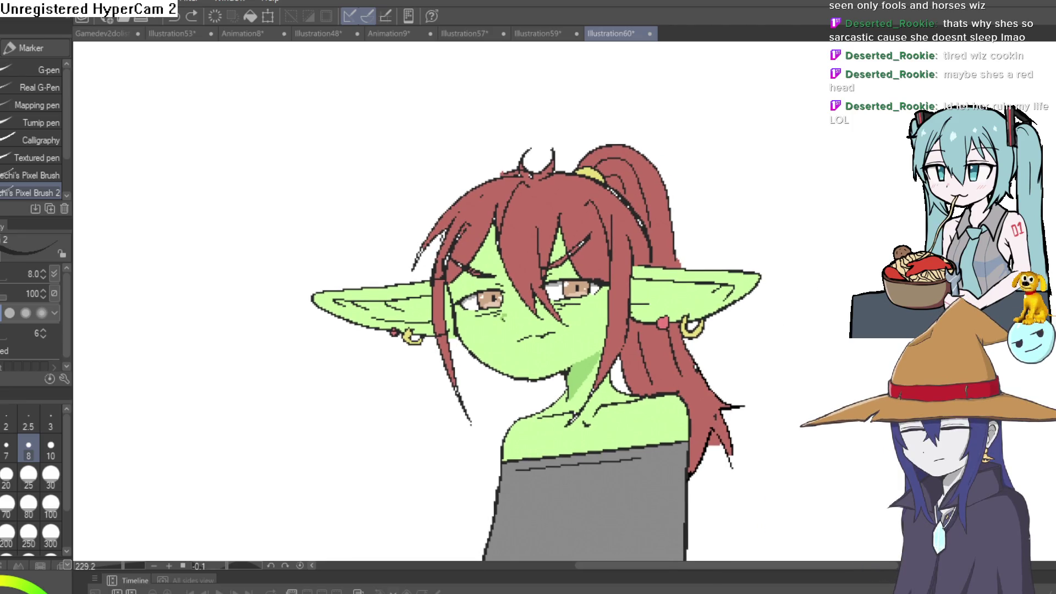
pyautogui.press('h')
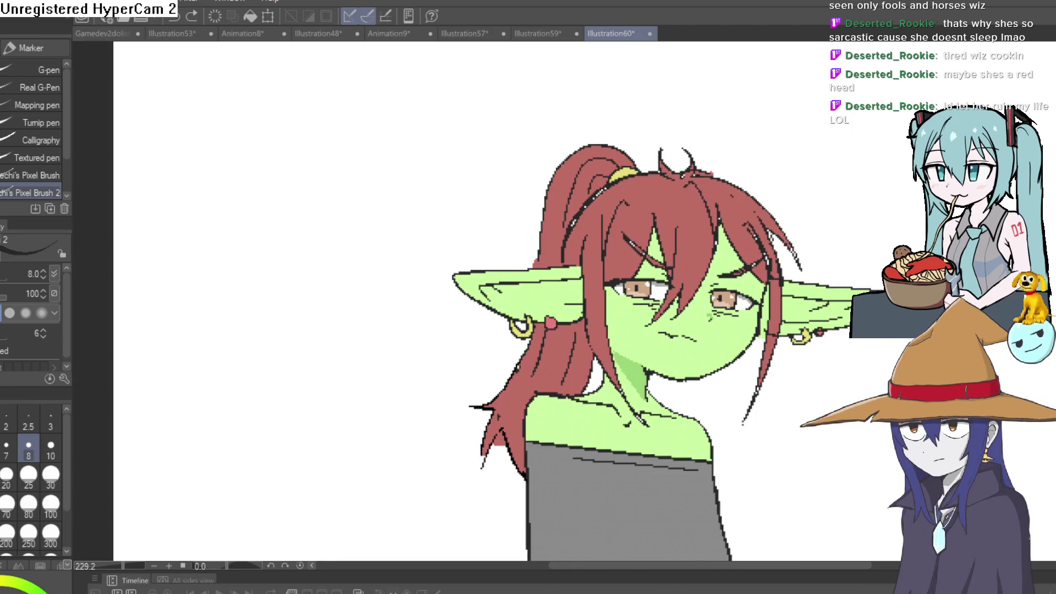
pyautogui.press('h')
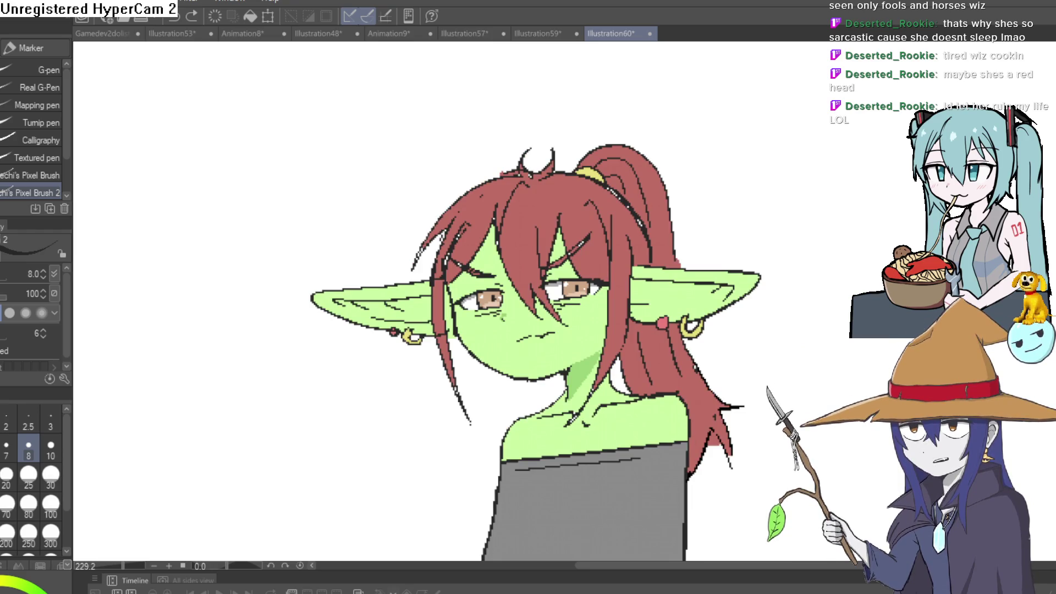
pyautogui.press('h')
pyautogui.press('h')
pyautogui.press('h')
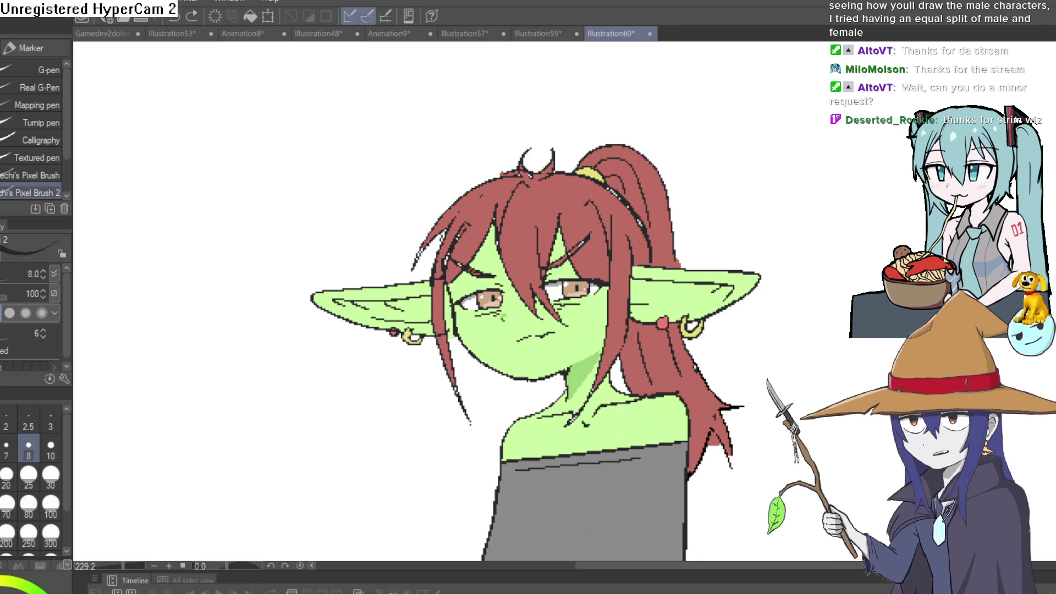
pyautogui.click(540, 34)
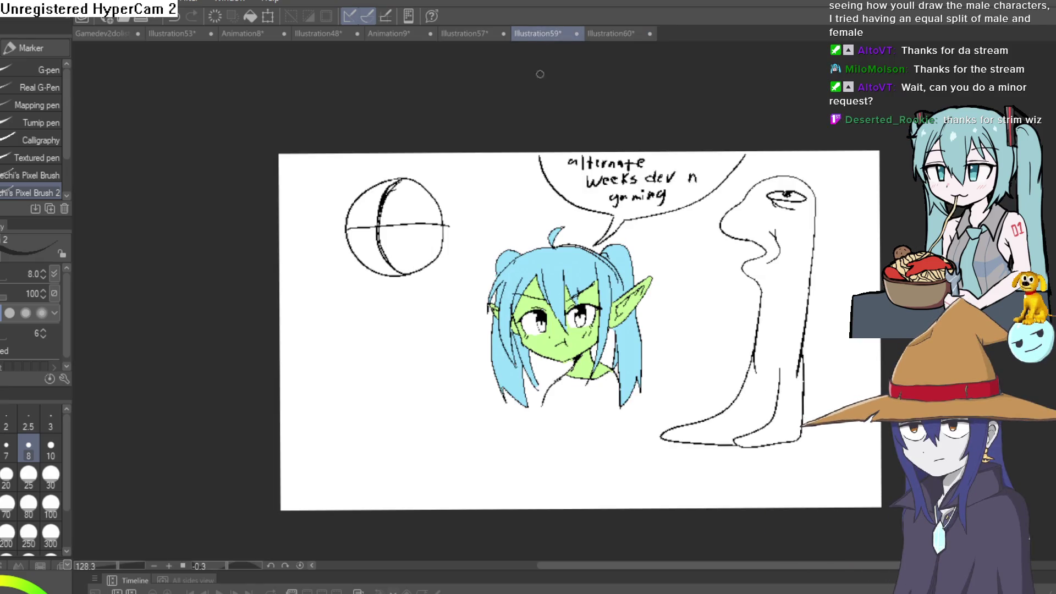
pyautogui.scroll(2, 551, 377)
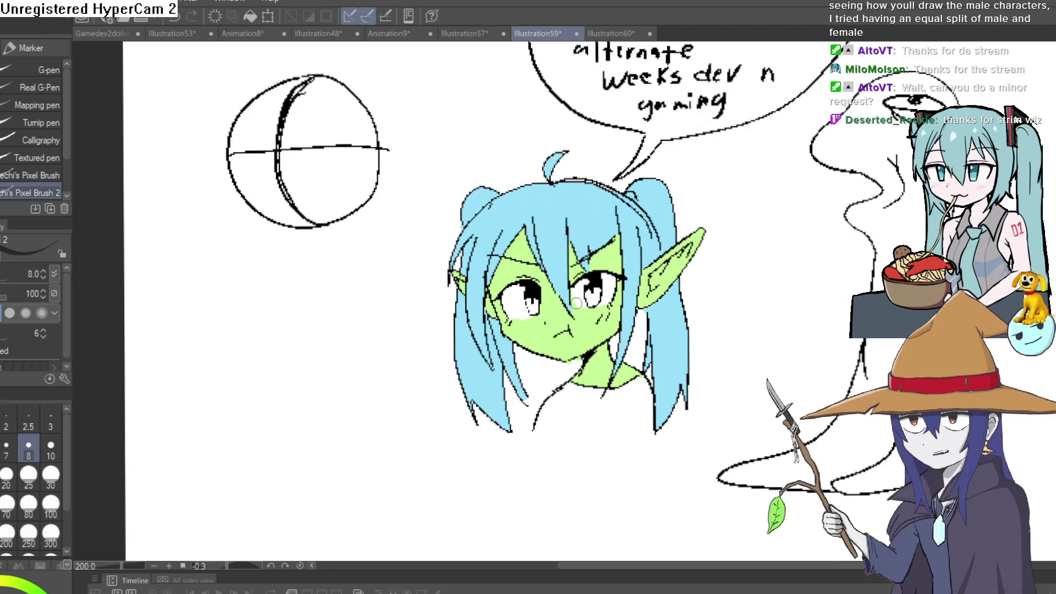
pyautogui.scroll(1, 575, 310)
pyautogui.click(471, 36)
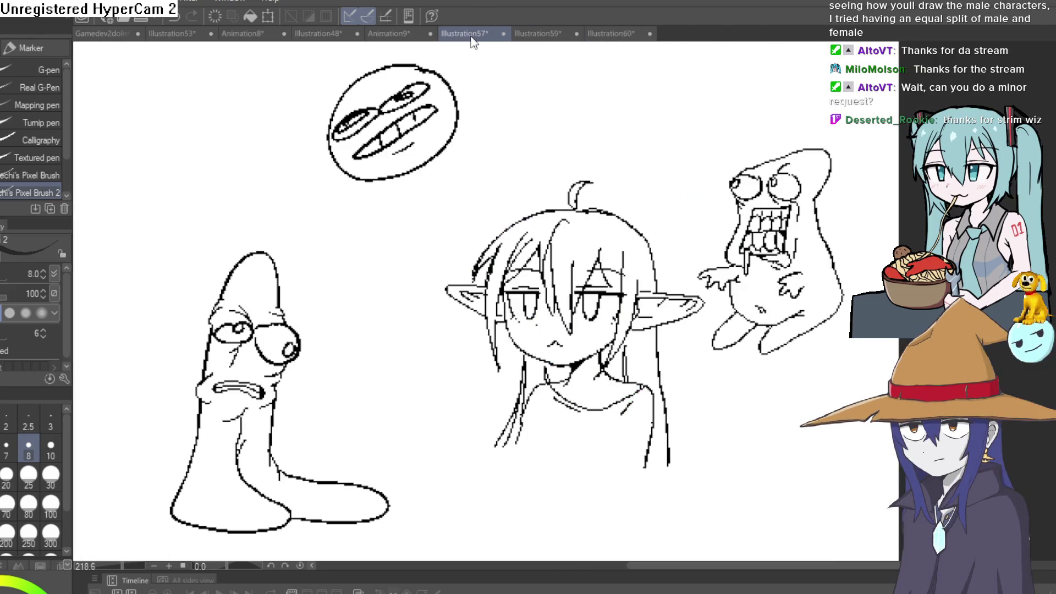
pyautogui.click(391, 34)
pyautogui.click(448, 32)
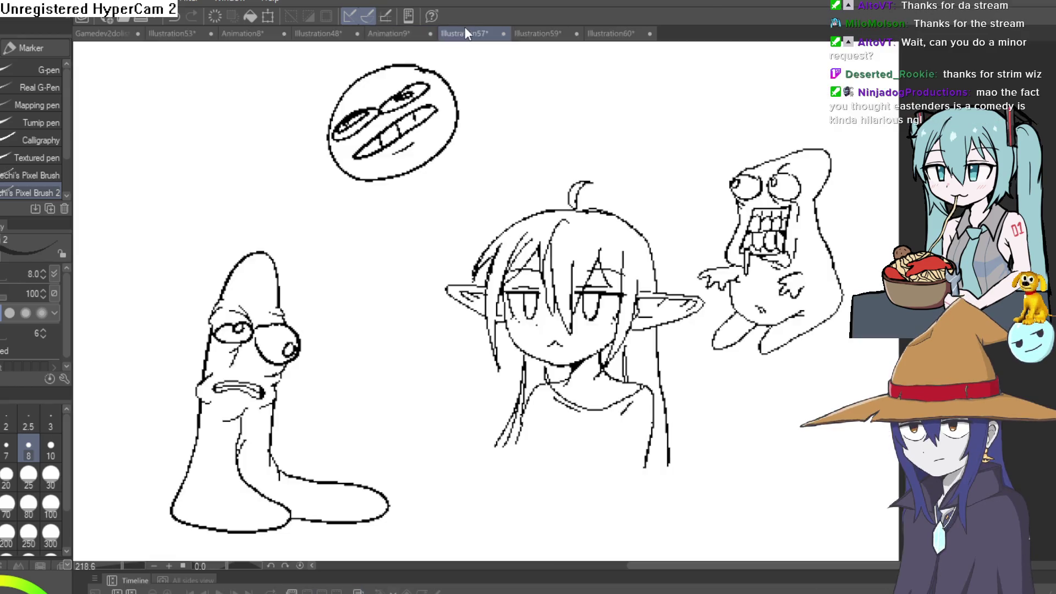
pyautogui.click(537, 36)
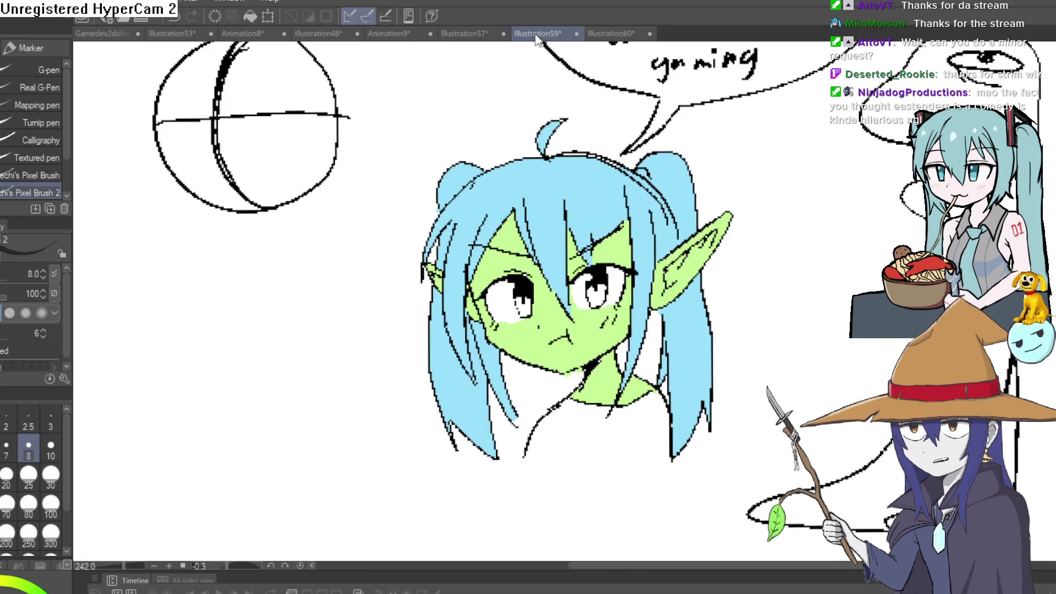
pyautogui.click(607, 38)
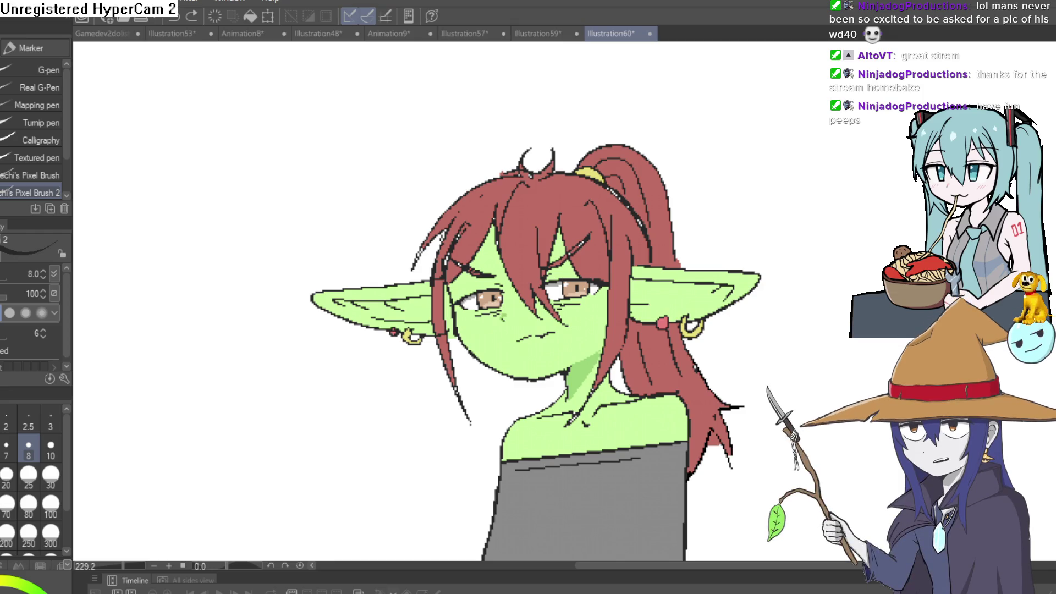
pyautogui.scroll(3, 550, 344)
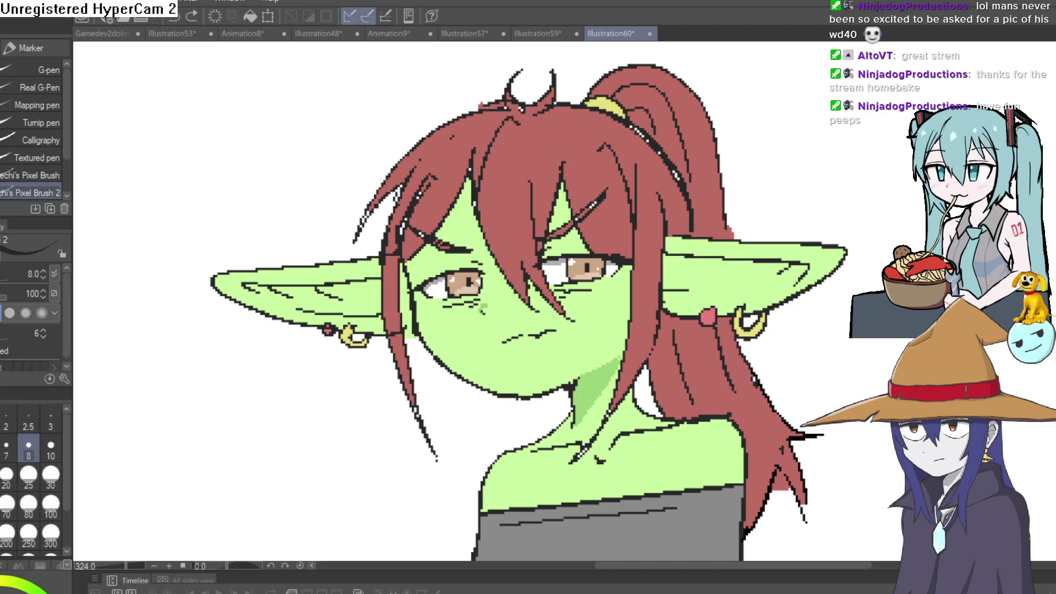
# - Switch to gobboflat.aseprite in Aseprite and scroll over to the TV cabinet and Dreamcast
pyautogui.hotkey('alt', 'Tab')
pyautogui.scroll(-5, 319, 312)
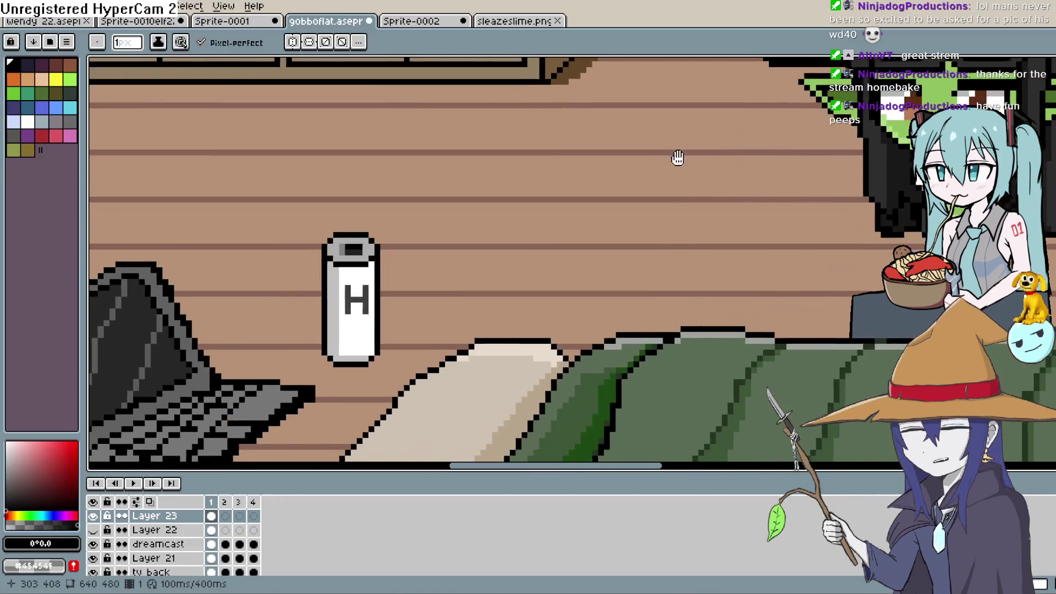
pyautogui.hscroll(-10, 858, 142)
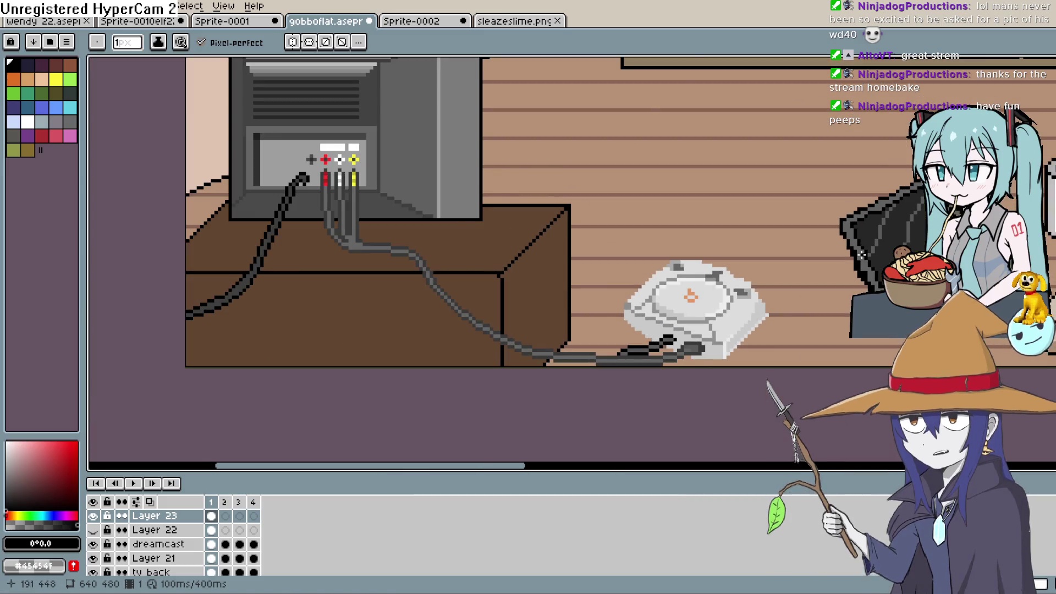
pyautogui.scroll(1, 861, 253)
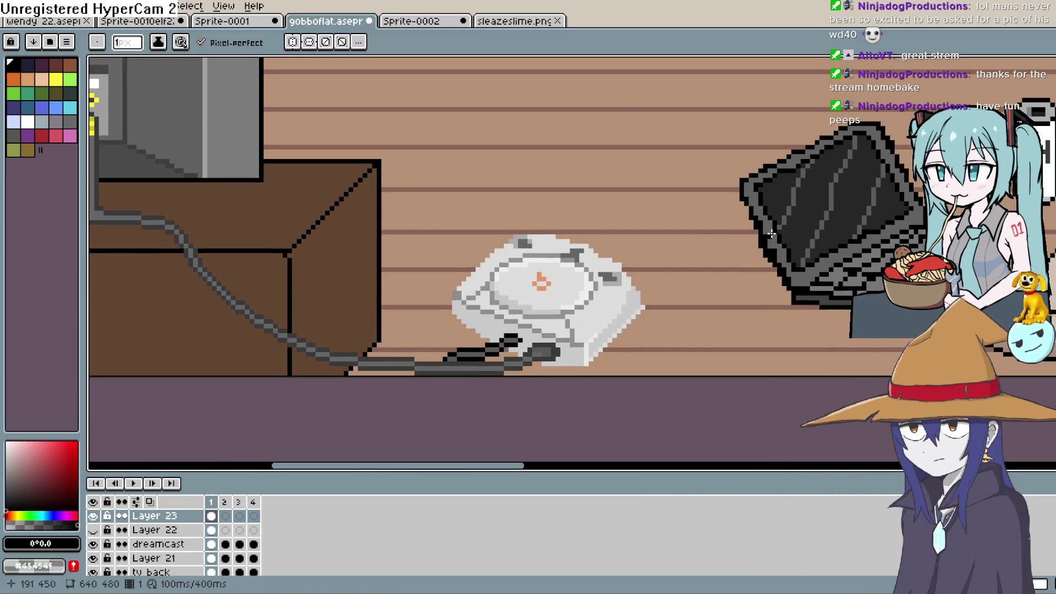